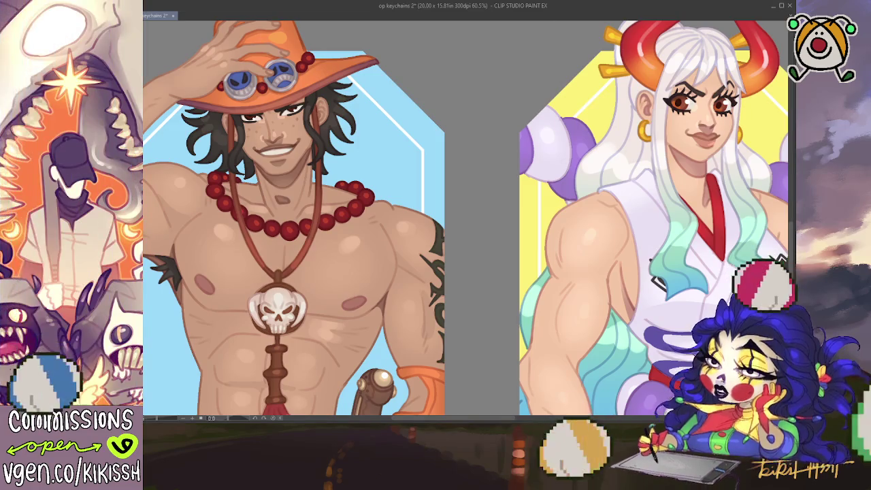
# Step: Pan down from the Ace and Yamato keychains to centre Nami's keychain
pyautogui.hscroll(-3, 476, 218)
pyautogui.hscroll(4, 476, 218)
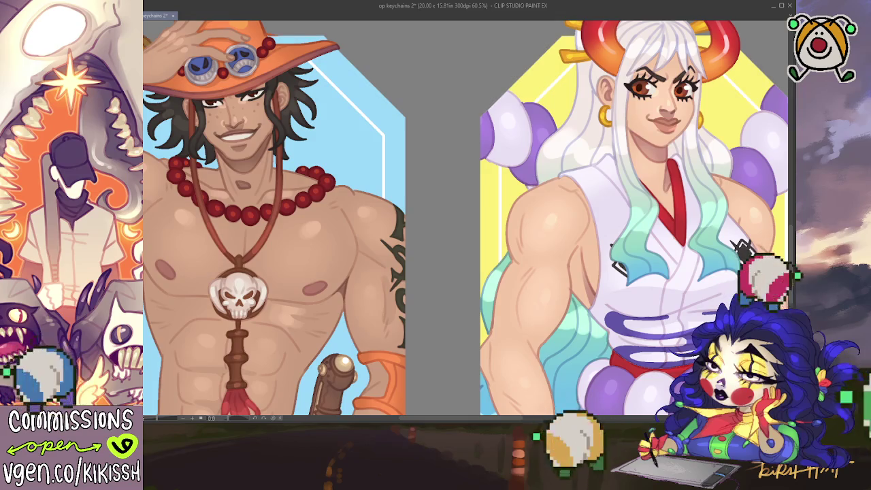
pyautogui.scroll(-5, 742, 250)
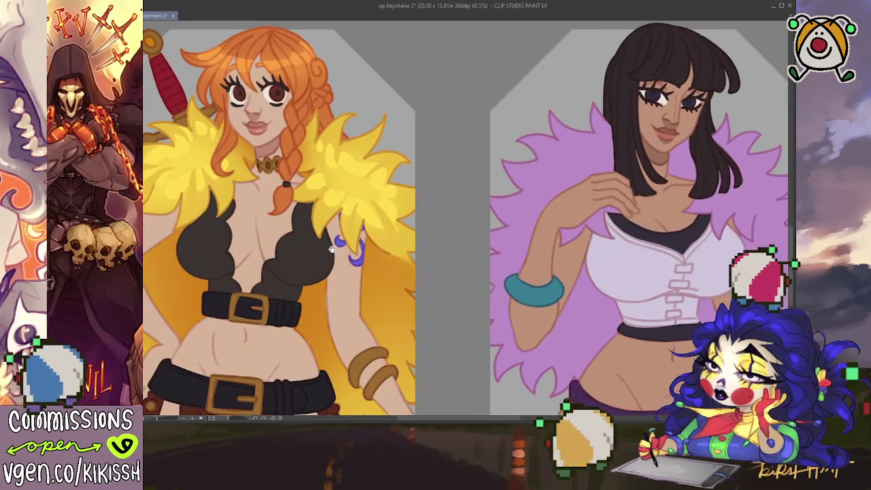
pyautogui.scroll(-1, 338, 245)
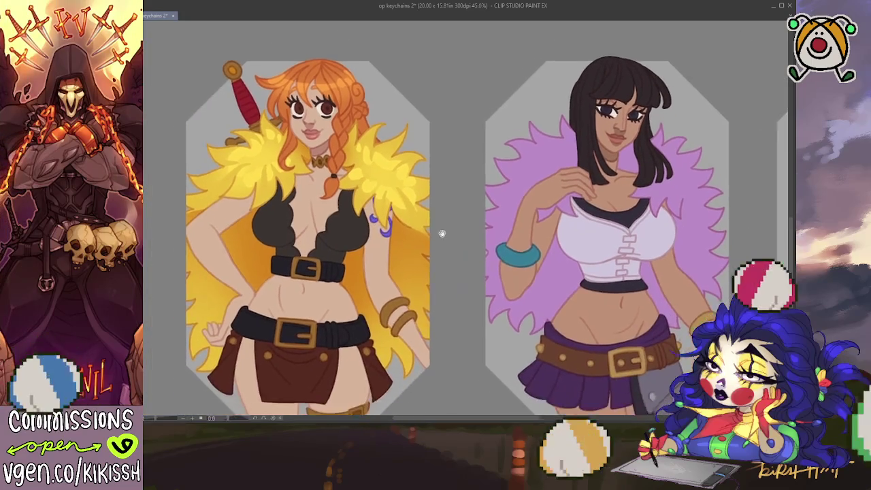
pyautogui.moveTo(338, 245)
pyautogui.mouseDown()
pyautogui.moveTo(433, 236)
pyautogui.moveTo(568, 268)
pyautogui.mouseUp()
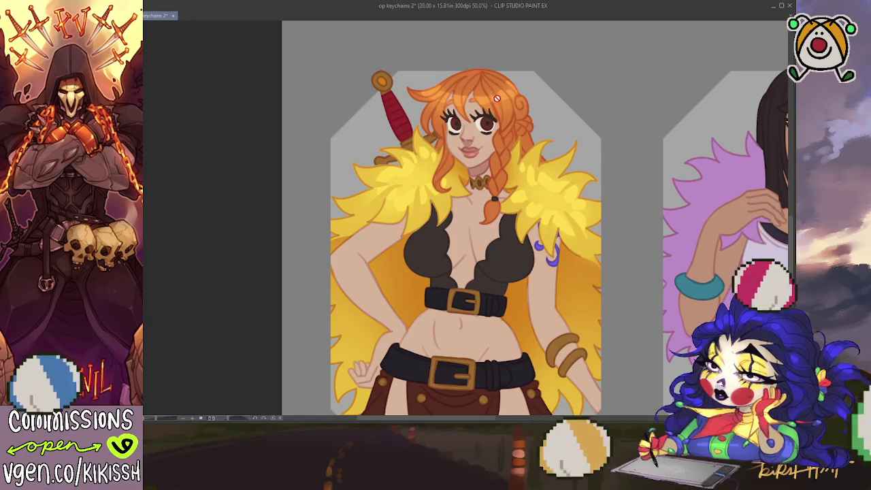
# Step: Paint extra shading and lighter curl highlights on Nami's orange hair inside selected areas
pyautogui.hotkey('ctrl', 'a')
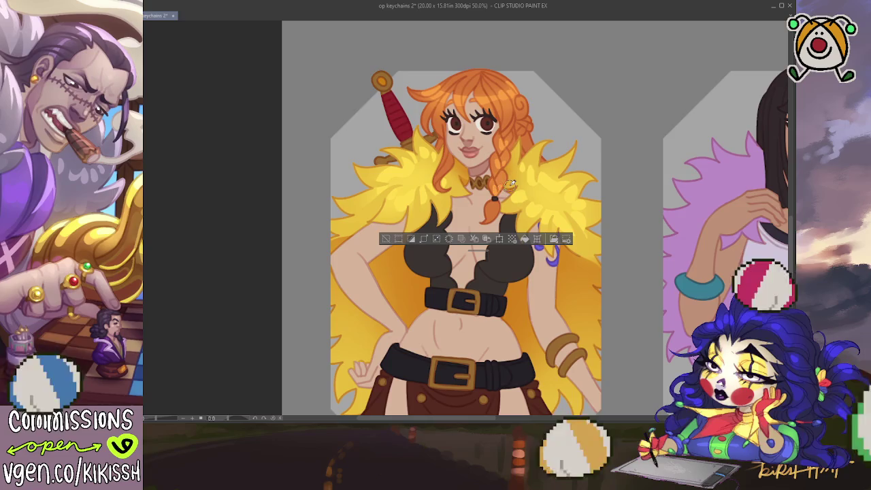
pyautogui.moveTo(570, 157); pyautogui.dragTo(574, 164)
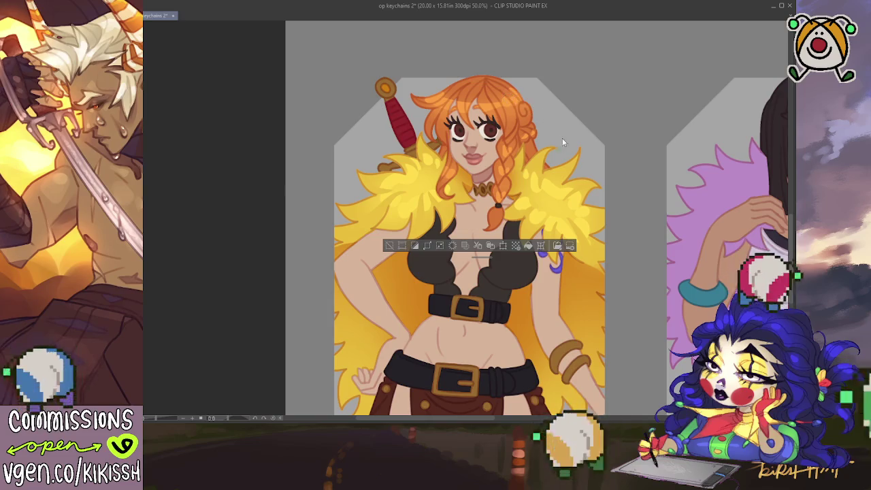
pyautogui.hotkey('ctrl', 'd')
pyautogui.scroll(-3, 567, 121)
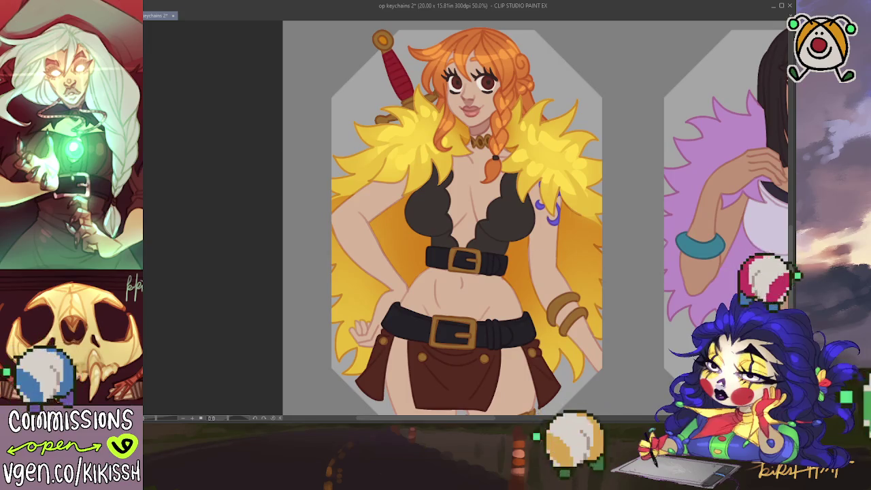
pyautogui.click(541, 103)
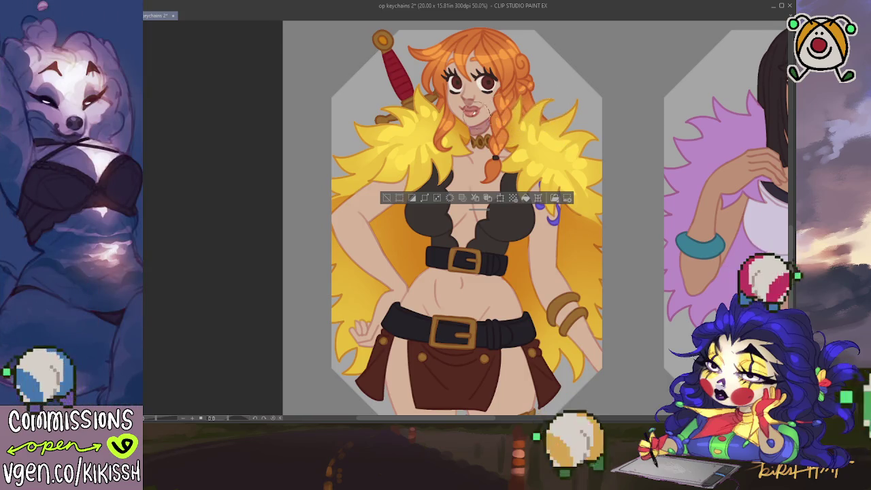
pyautogui.hotkey('ctrl', 'd')
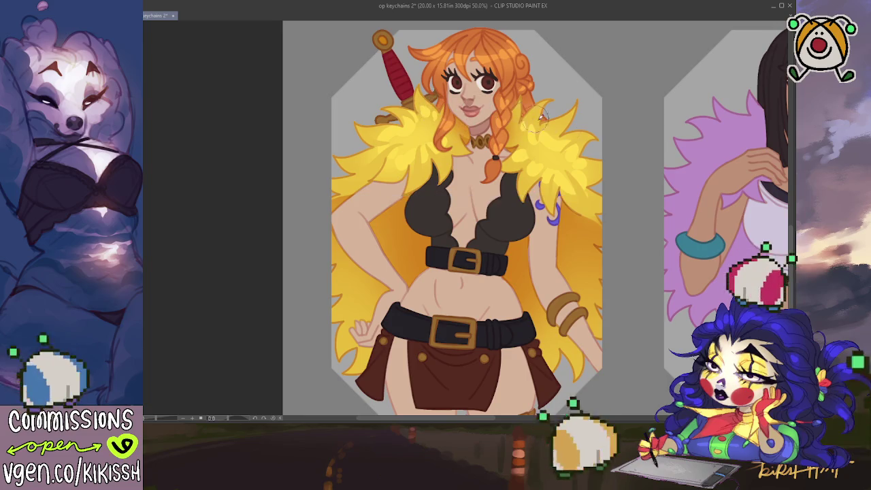
# Step: Select the yellow fur boa and airbrush bright edge tufts and deeper gold toward the body
pyautogui.moveTo(694, 173)
pyautogui.mouseDown()
pyautogui.moveTo(667, 154)
pyautogui.moveTo(679, 142)
pyautogui.mouseUp()
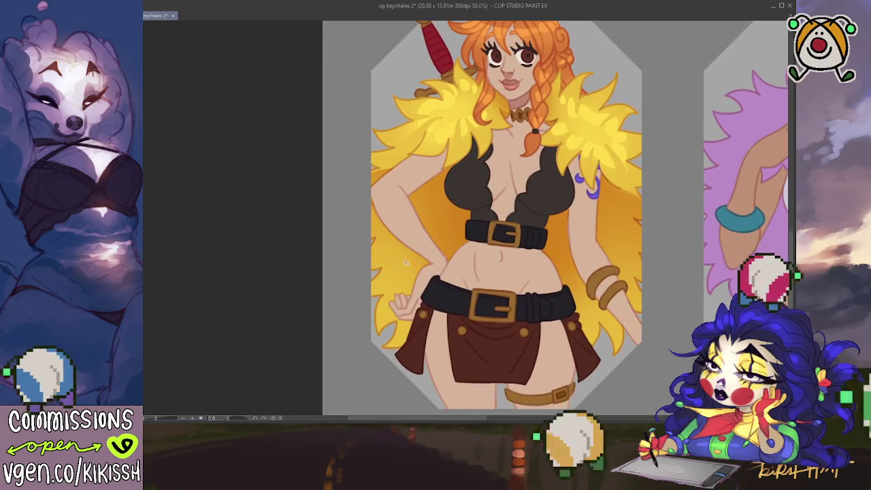
pyautogui.hotkey('ctrl', 'shift', 'd')
pyautogui.moveTo(404, 236); pyautogui.dragTo(391, 299)
pyautogui.moveTo(615, 146); pyautogui.dragTo(617, 257)
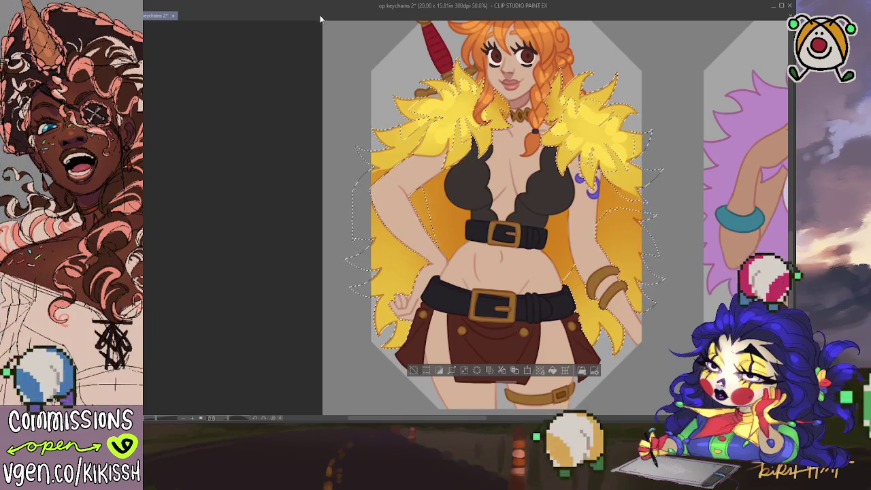
pyautogui.hotkey('ctrl', 'd')
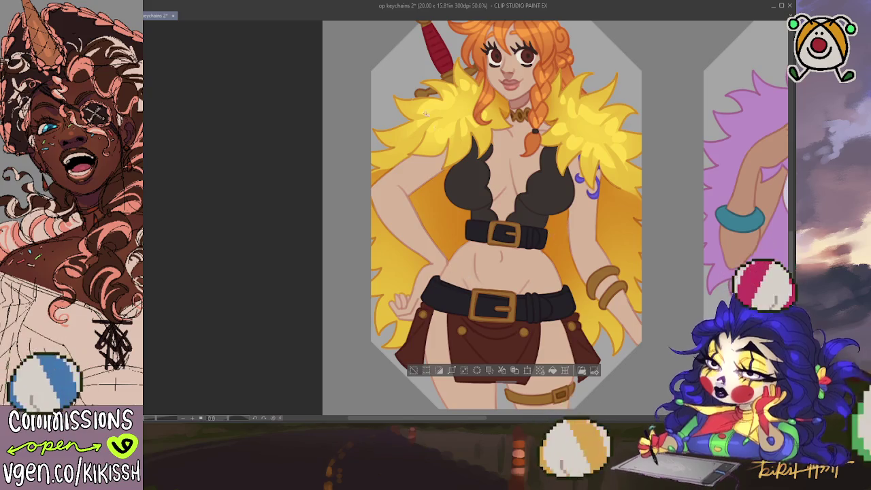
pyautogui.hotkey('ctrl', 'z')
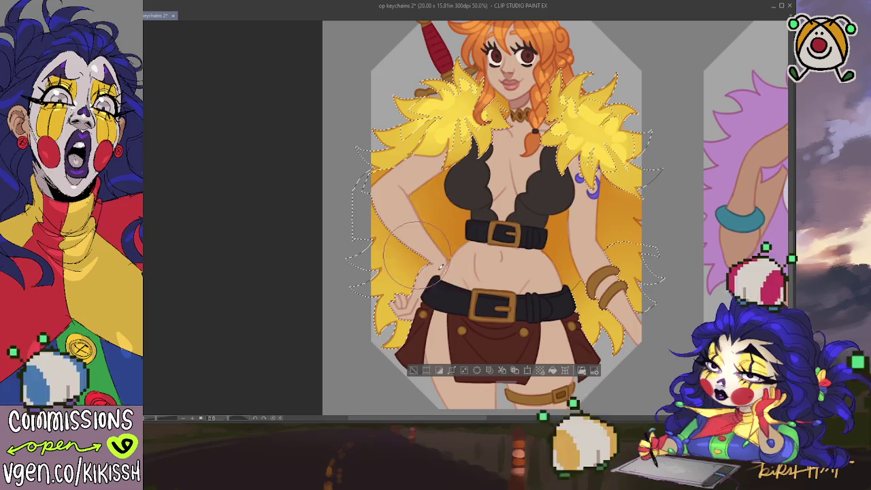
pyautogui.hotkey('ctrl', 'd')
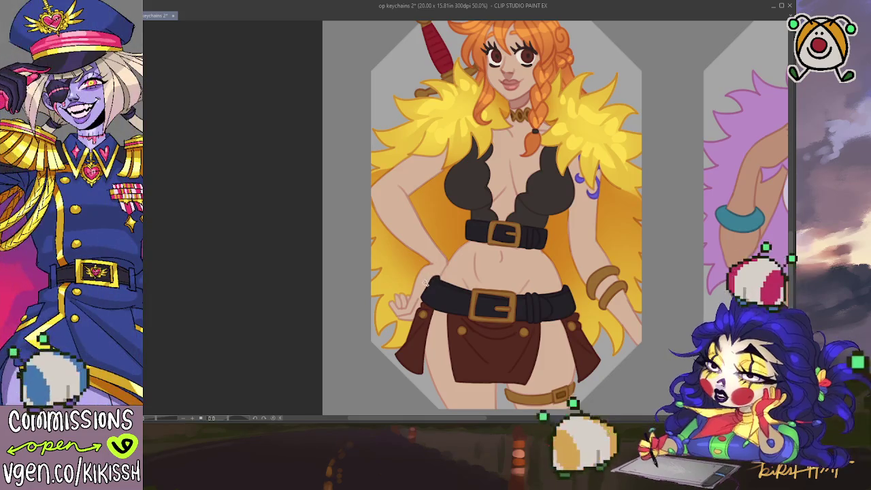
pyautogui.hotkey('ctrl', 'z')
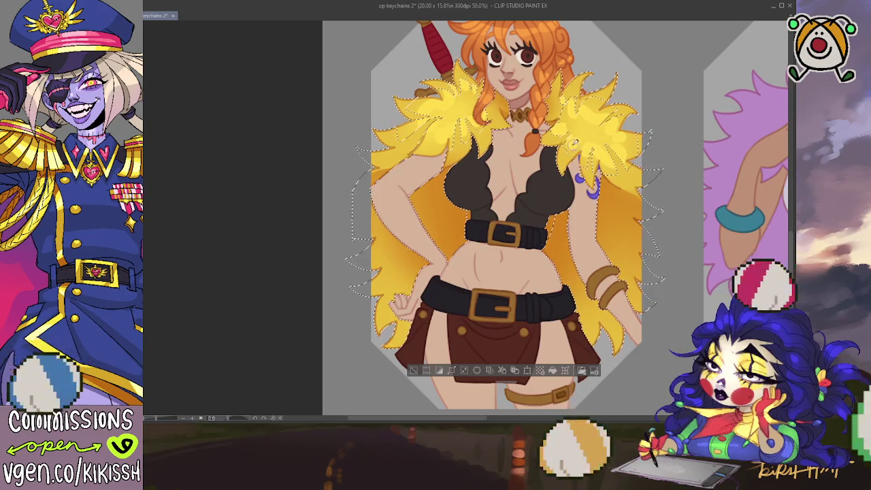
pyautogui.hotkey('ctrl', 'd')
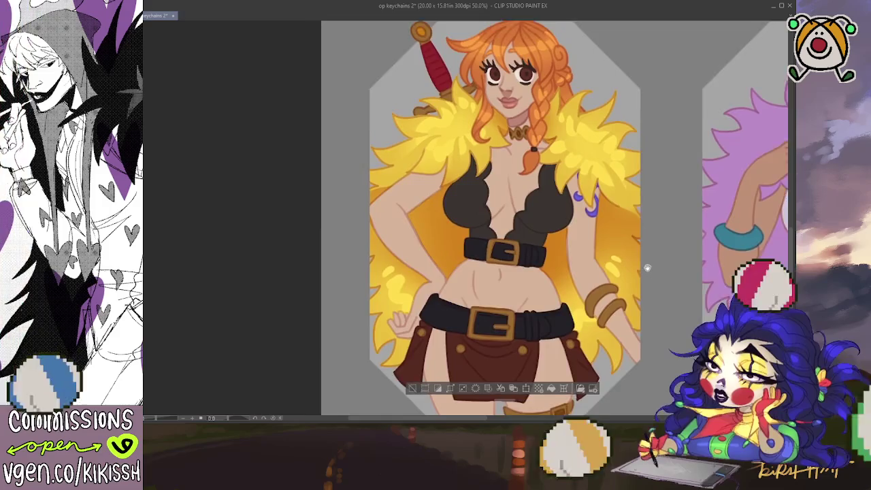
# Step: Lasso the fur and hair, then deepen their orange shading and strengthen highlights
pyautogui.moveTo(408, 253); pyautogui.dragTo(419, 277)
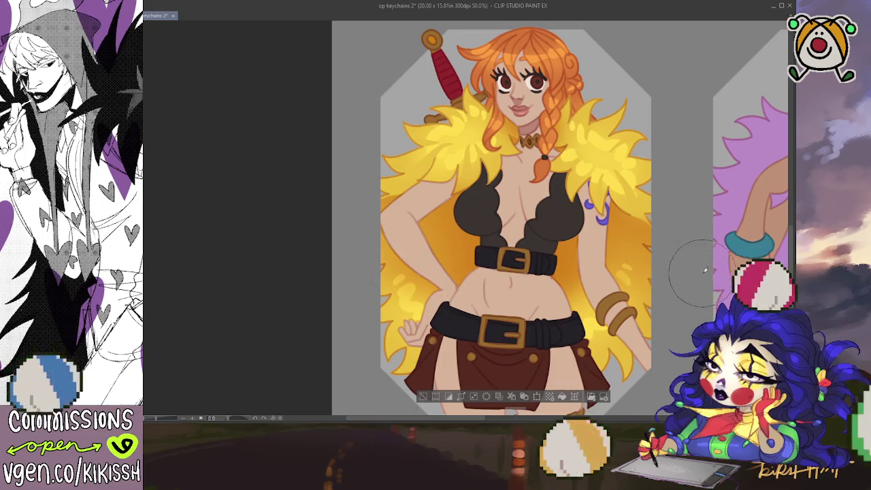
pyautogui.moveTo(699, 284); pyautogui.dragTo(716, 282)
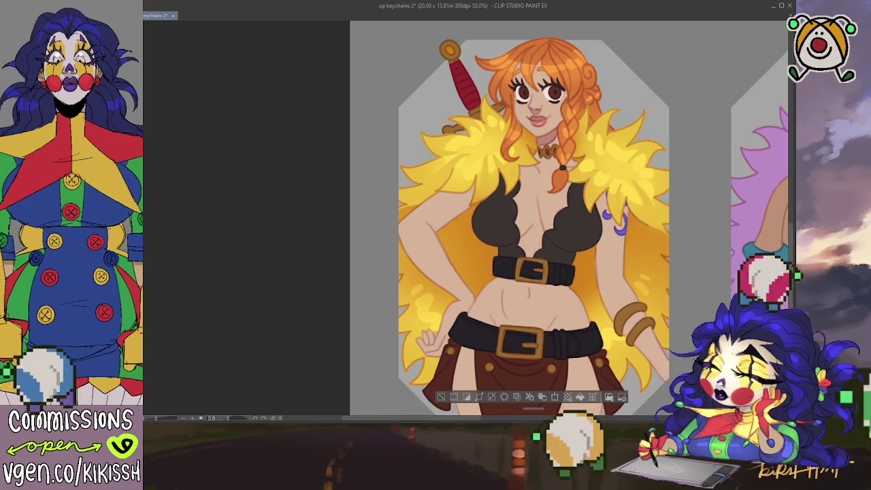
pyautogui.moveTo(580, 213); pyautogui.dragTo(616, 225)
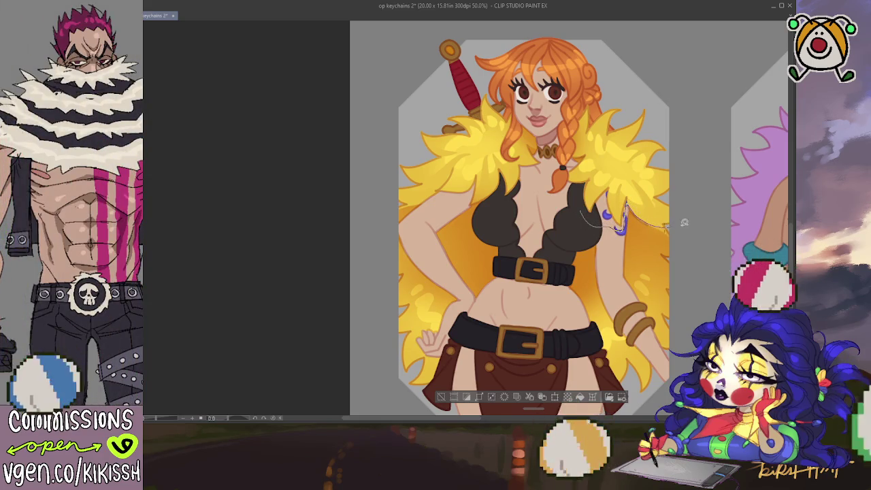
pyautogui.click(433, 195)
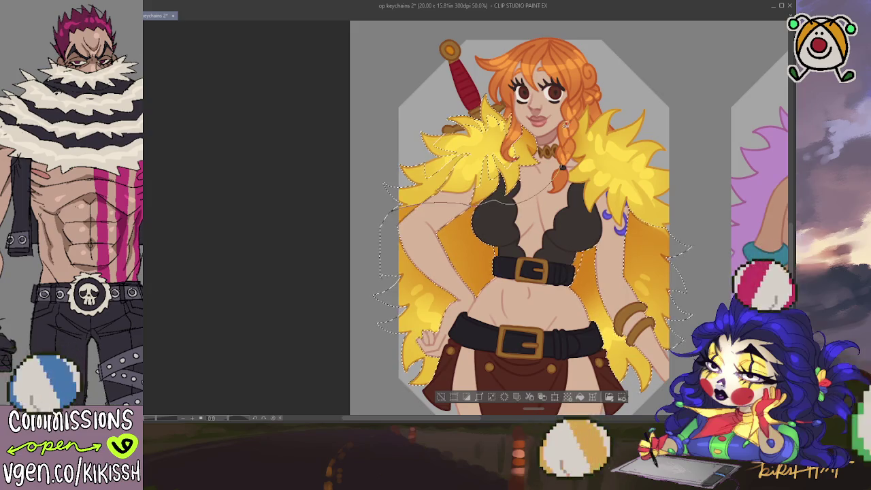
pyautogui.hotkey('ctrl', 'z')
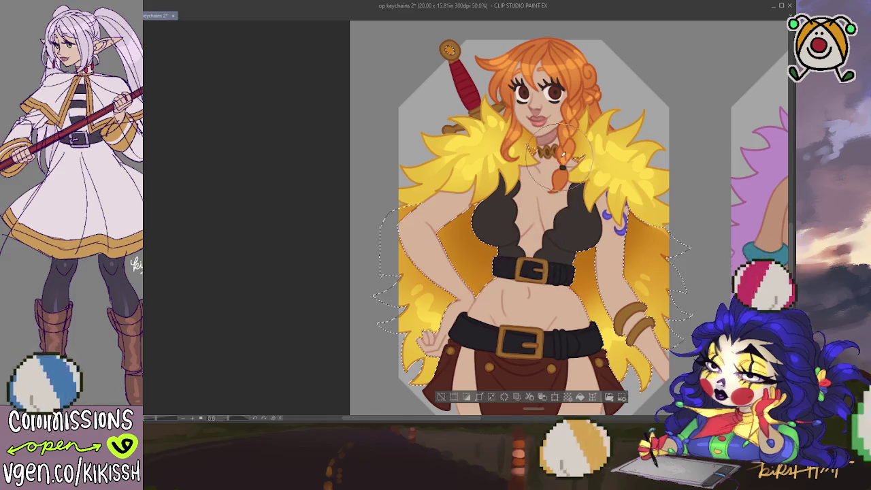
pyautogui.hotkey('ctrl', 'd')
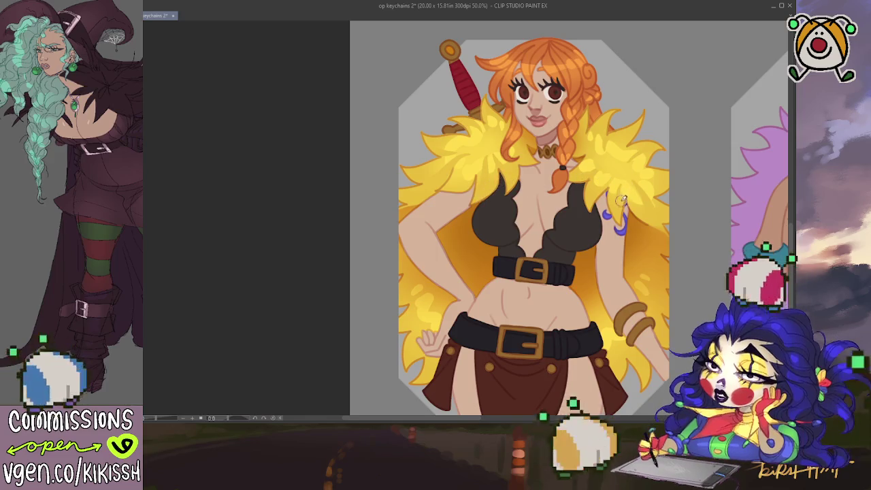
# Step: Pan down to the skirt and magic-wand select the brown skirt
pyautogui.moveTo(619, 209); pyautogui.dragTo(577, 163)
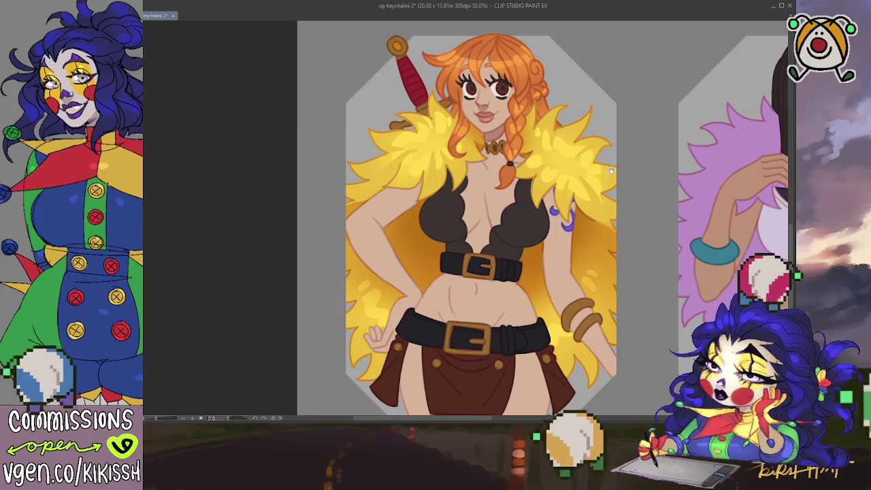
pyautogui.moveTo(610, 170); pyautogui.dragTo(605, 170)
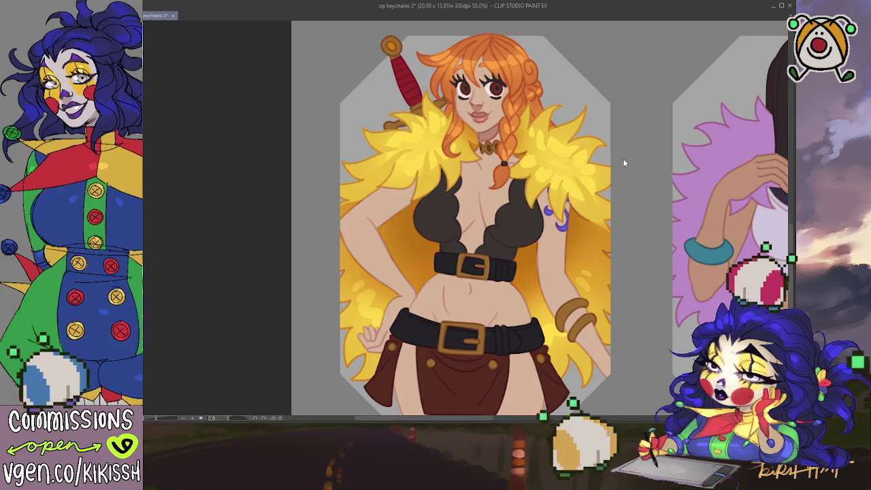
pyautogui.moveTo(633, 120); pyautogui.dragTo(630, 100)
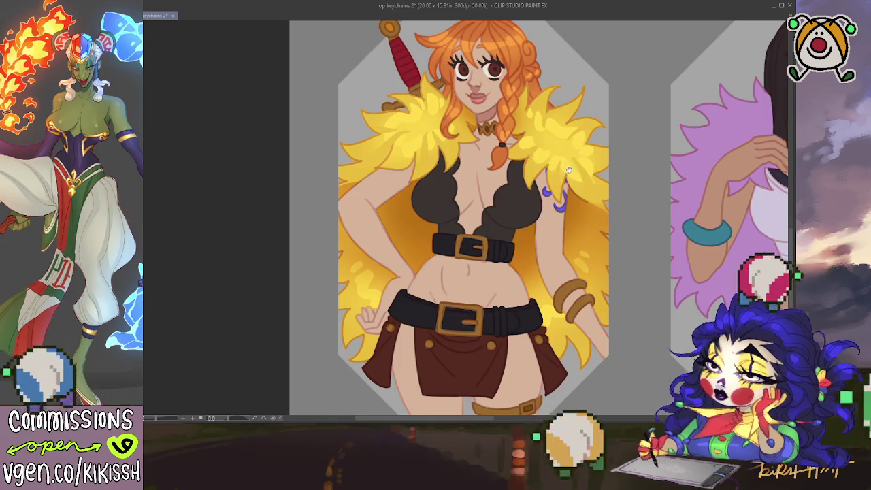
pyautogui.moveTo(529, 160); pyautogui.dragTo(594, 186)
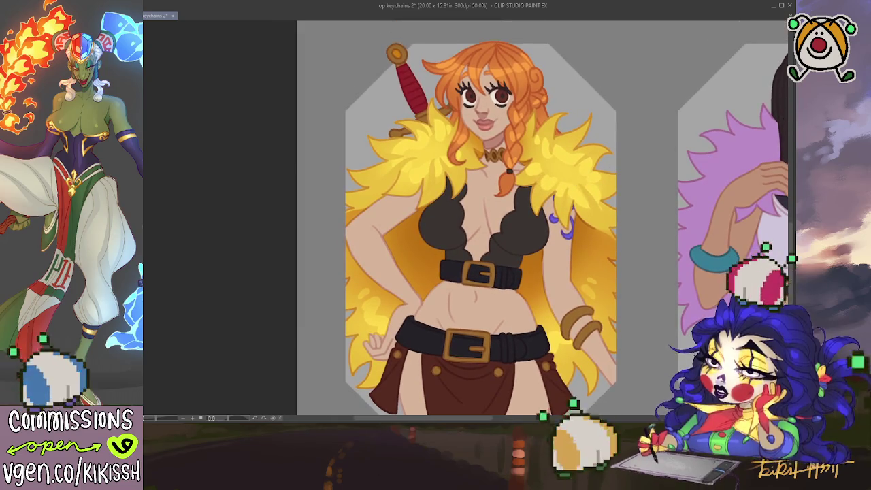
pyautogui.moveTo(530, 358); pyautogui.dragTo(537, 328)
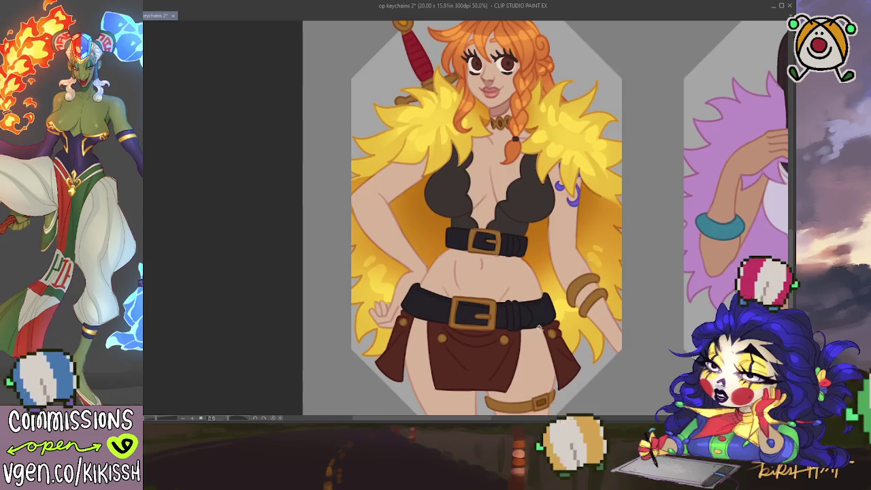
pyautogui.click(510, 368)
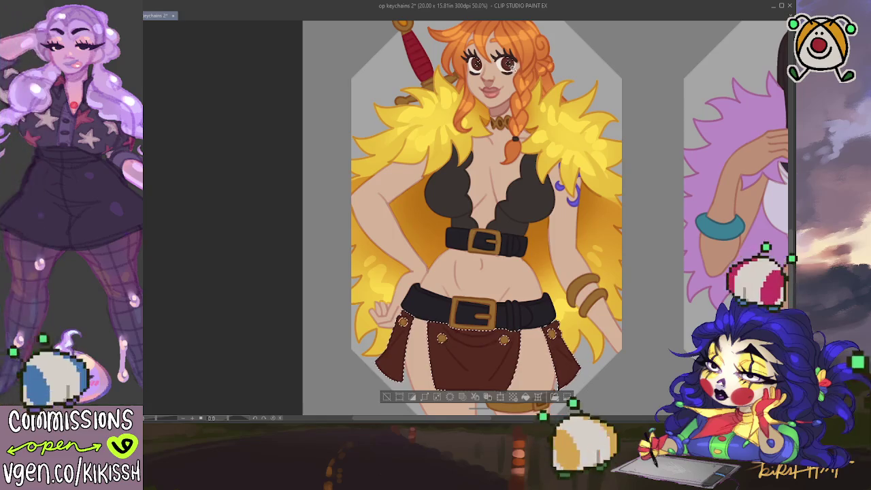
# Step: Darken the skirt under the belt, then lasso and refine Nami's eyes
pyautogui.hotkey('ctrl', 'd')
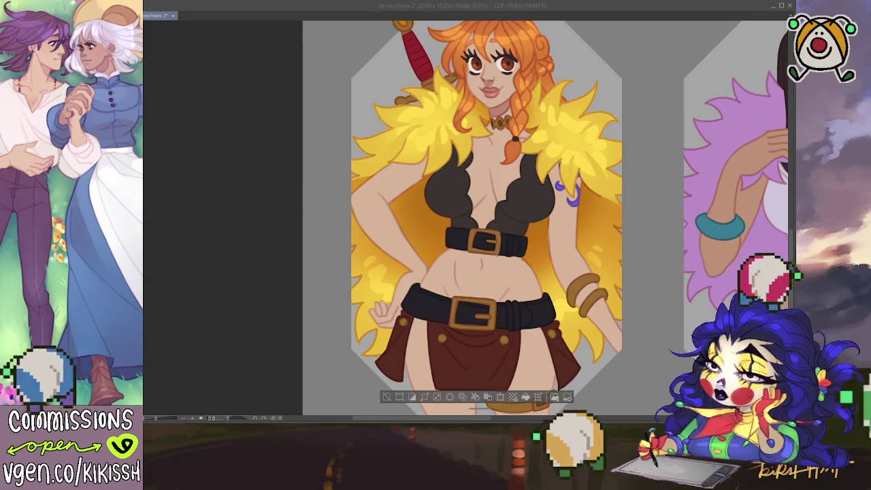
pyautogui.moveTo(534, 142); pyautogui.dragTo(538, 176)
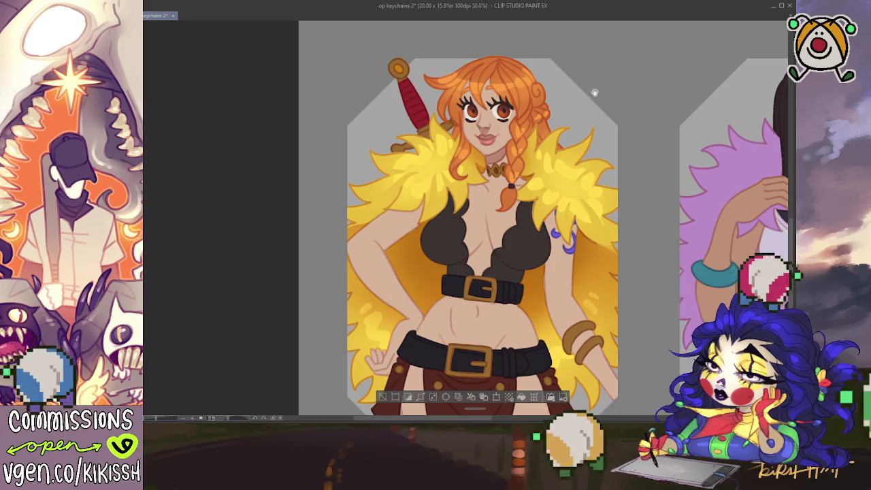
pyautogui.scroll(-1, 595, 68)
pyautogui.scroll(-1, 593, 61)
pyautogui.scroll(-1, 590, 53)
pyautogui.moveTo(590, 53); pyautogui.dragTo(591, 83)
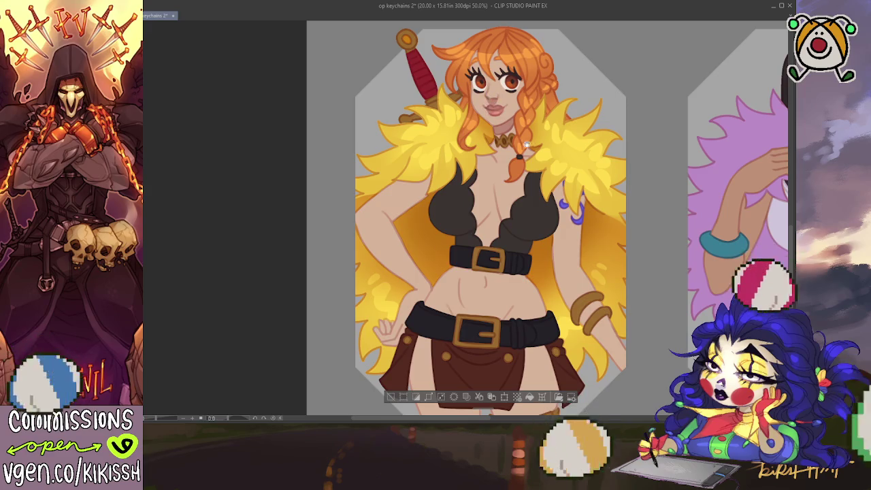
pyautogui.hotkey('ctrl', 'd')
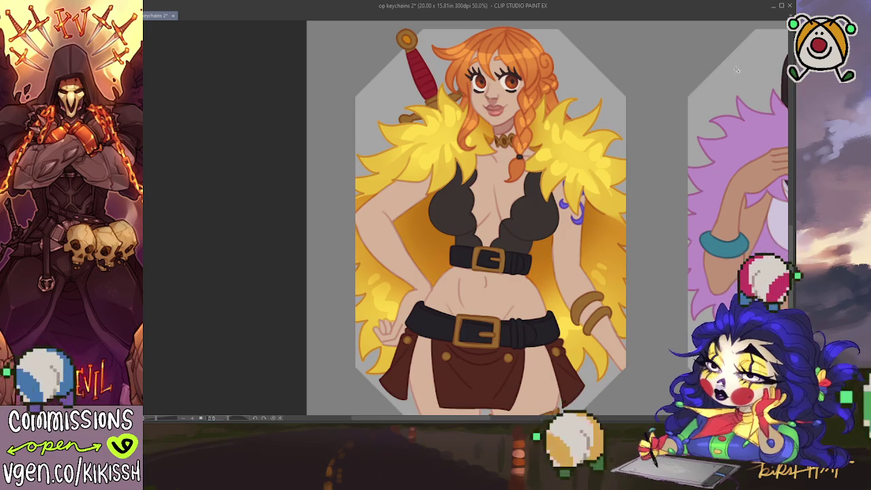
pyautogui.moveTo(509, 83); pyautogui.dragTo(517, 79)
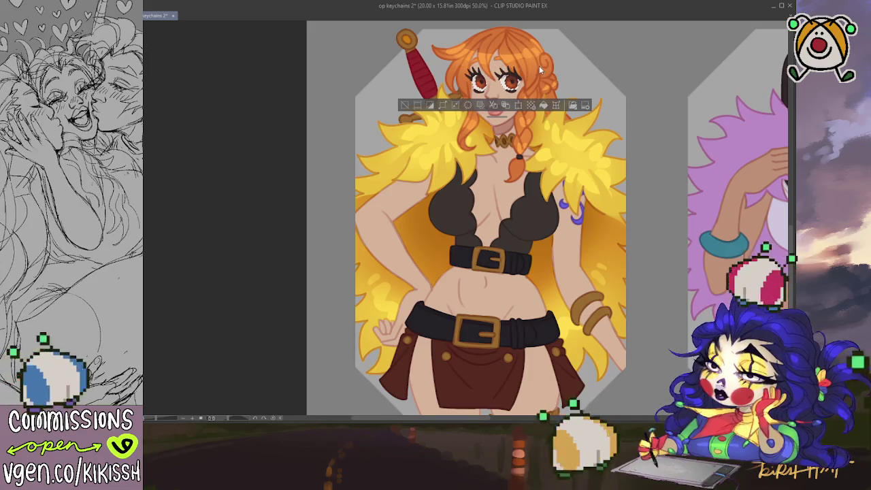
pyautogui.hotkey('ctrl', 'd')
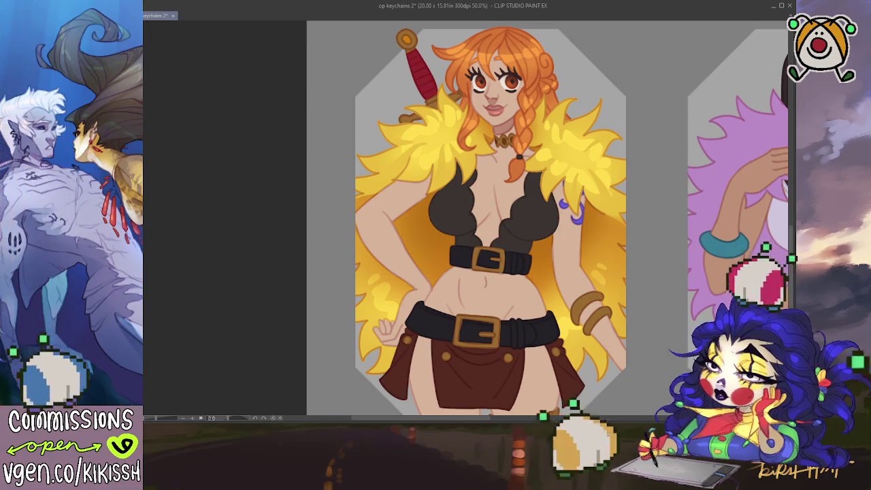
pyautogui.press('h')
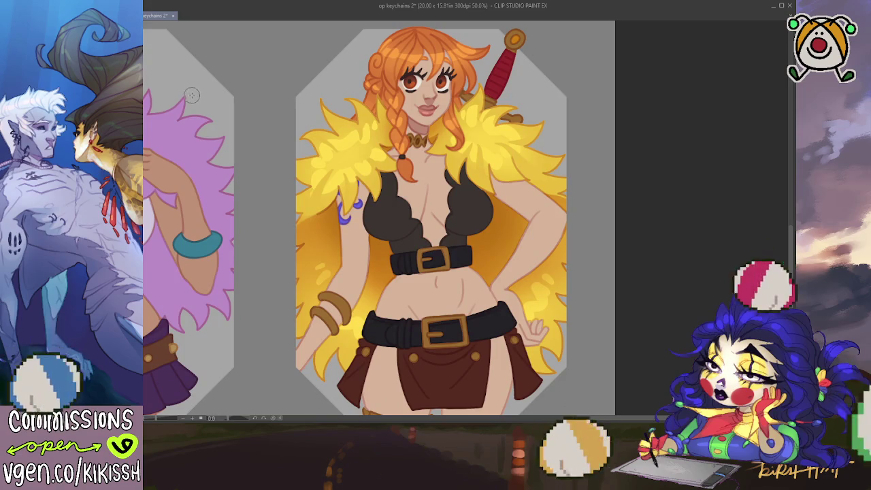
pyautogui.press('h')
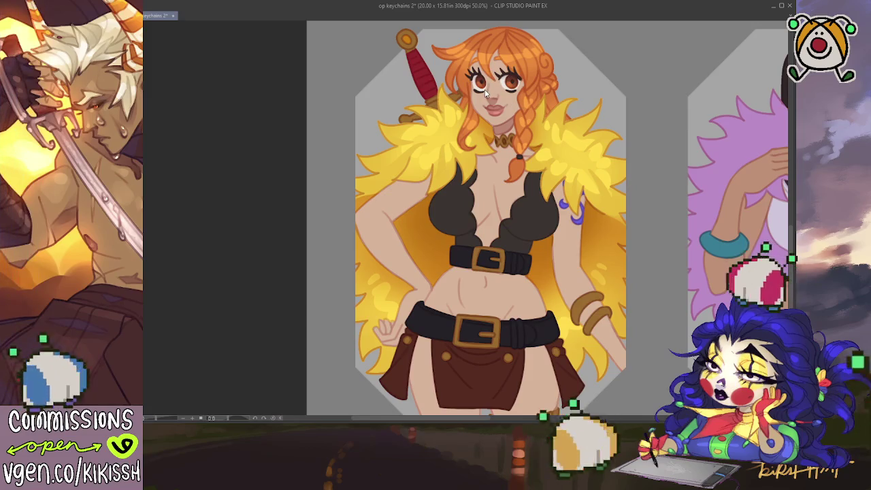
pyautogui.moveTo(483, 81); pyautogui.dragTo(486, 83)
# Step: Add a small white eye highlight, checking it against the pink sketch layer
pyautogui.moveTo(530, 108); pyautogui.dragTo(534, 114)
pyautogui.scroll(3, 499, 87)
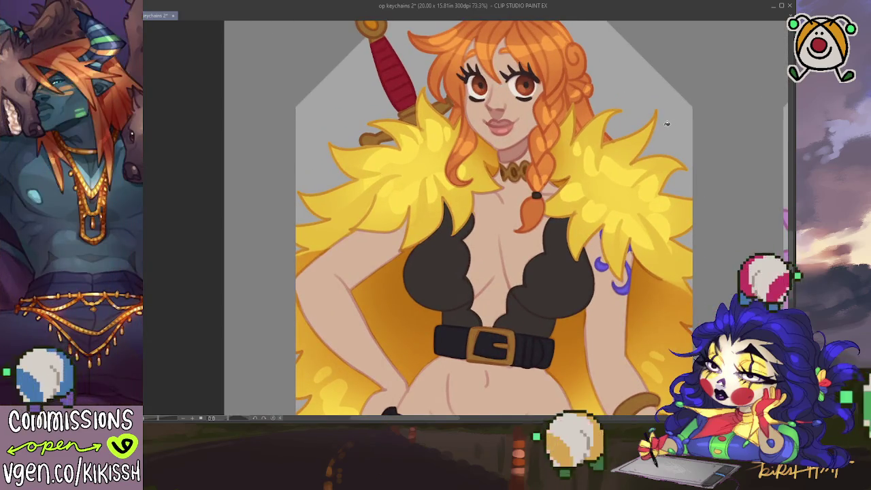
pyautogui.scroll(-3, 667, 124)
pyautogui.scroll(2, 662, 126)
pyautogui.scroll(1, 653, 129)
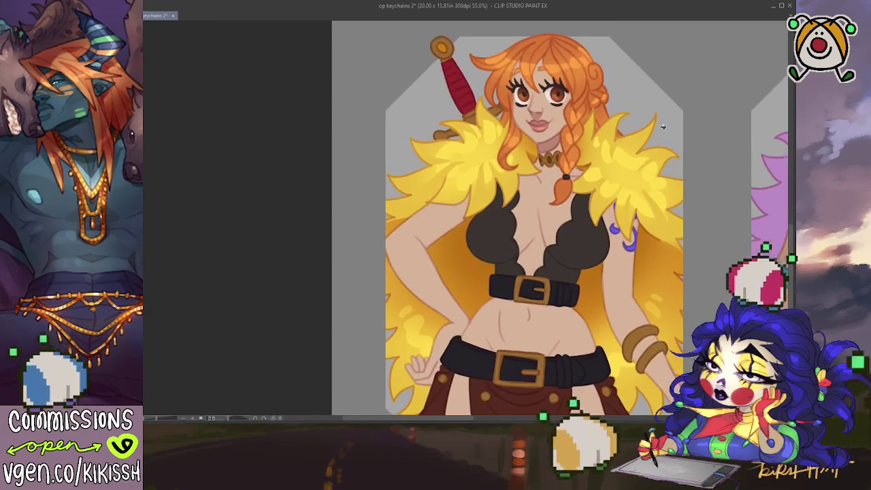
pyautogui.scroll(1, 624, 135)
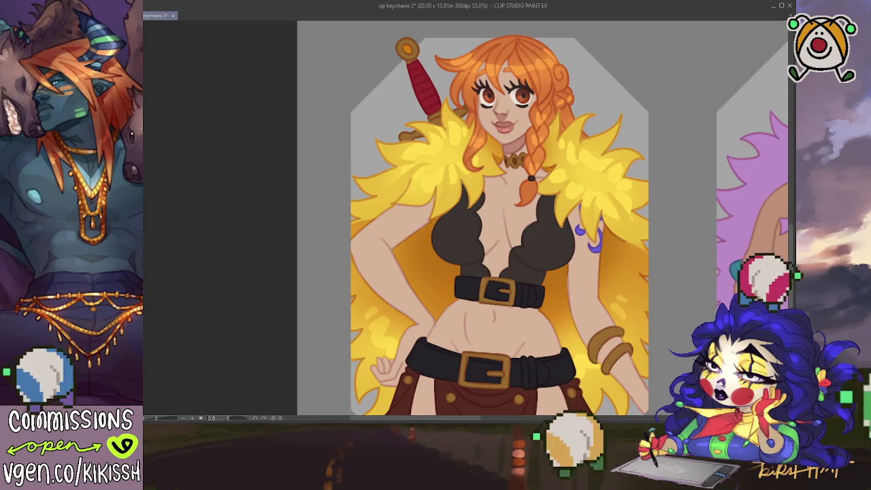
pyautogui.hotkey('ctrl', 'z')
pyautogui.hotkey('ctrl', 'y')
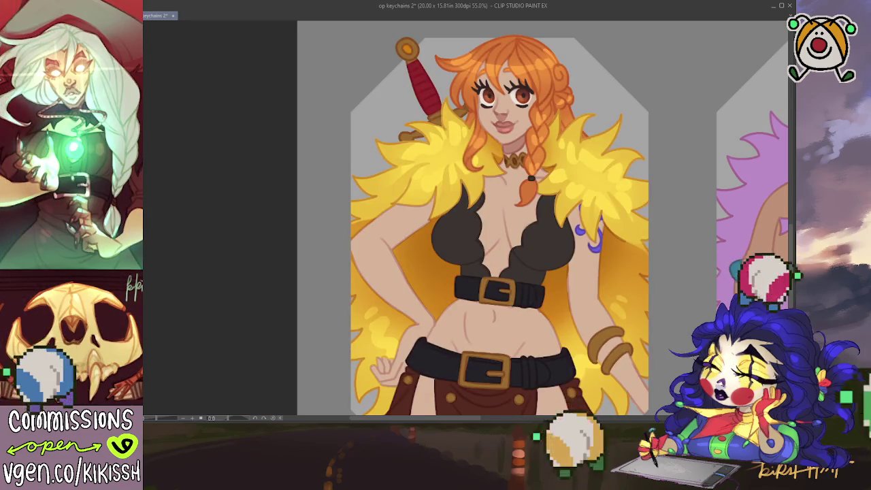
pyautogui.moveTo(520, 283); pyautogui.dragTo(527, 195)
pyautogui.click(527, 196)
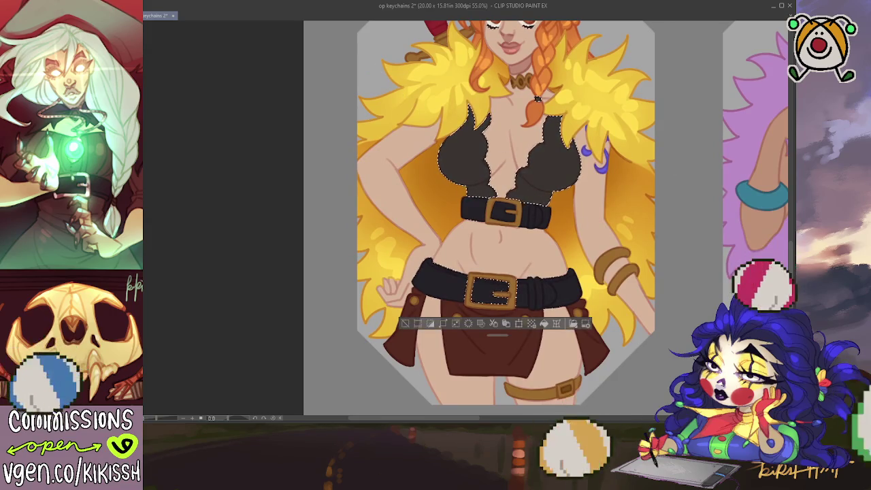
# Step: Airbrush soft, rounded lighter tones over the chest of the selected dark vest
pyautogui.hotkey('ctrl', 'd')
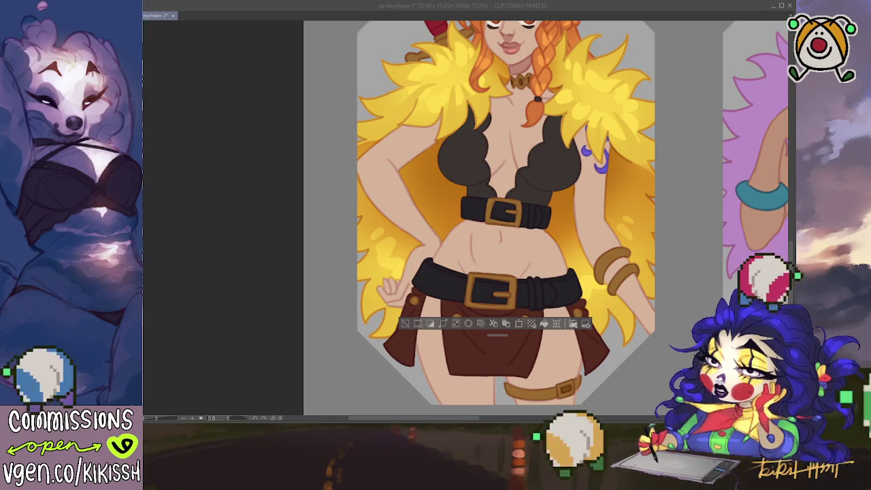
pyautogui.scroll(1, 629, 289)
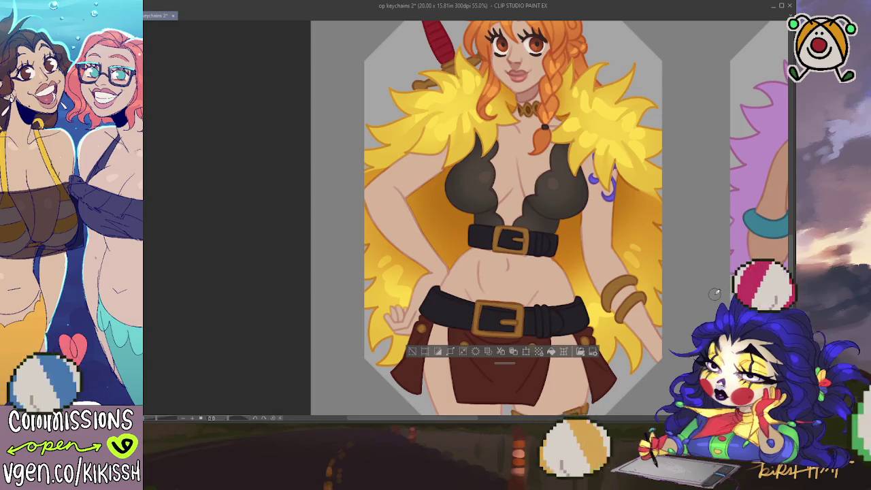
pyautogui.moveTo(571, 209)
pyautogui.mouseDown()
pyautogui.moveTo(574, 265)
pyautogui.moveTo(568, 247)
pyautogui.mouseUp()
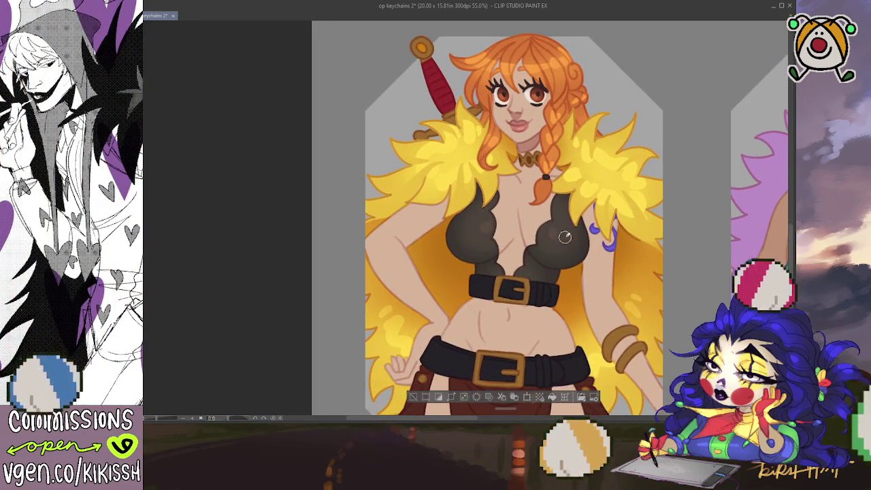
# Step: Paint grey highlights and shading onto both black belts
pyautogui.moveTo(553, 208); pyautogui.dragTo(549, 149)
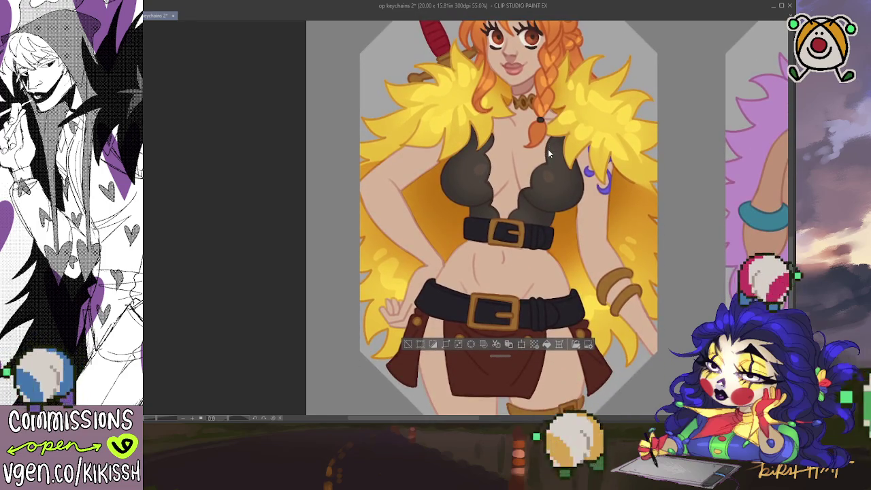
pyautogui.hotkey('ctrl', 'd')
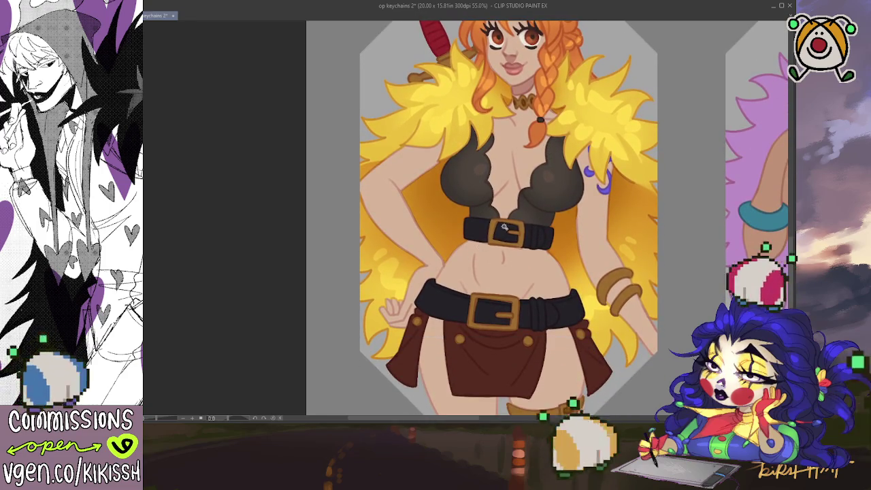
pyautogui.hotkey('ctrl', 'z')
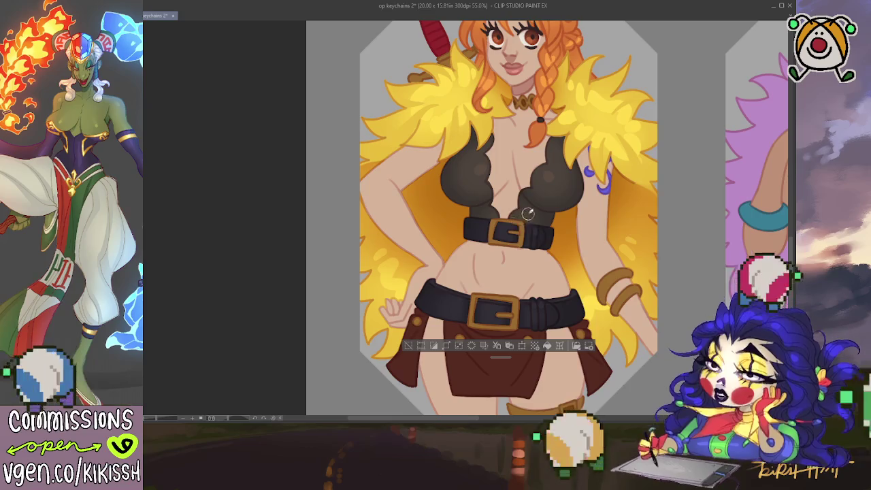
pyautogui.hotkey('ctrl', 'd')
pyautogui.moveTo(622, 134); pyautogui.dragTo(622, 163)
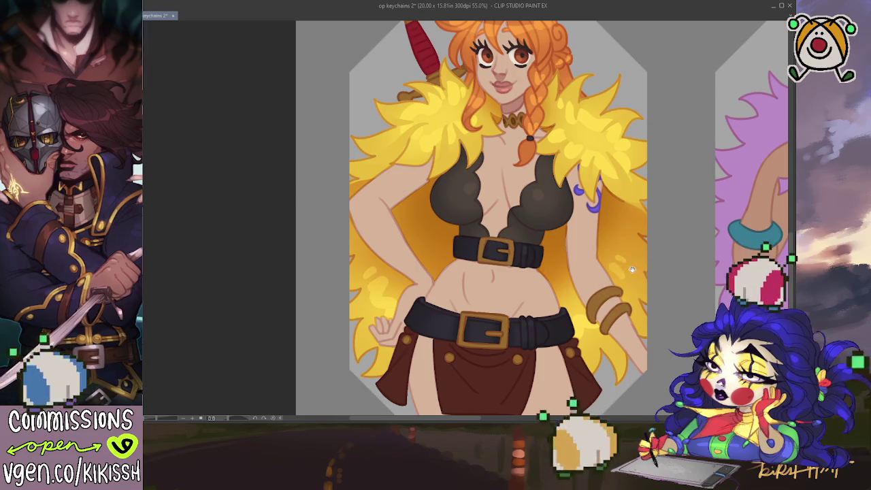
pyautogui.moveTo(631, 270)
pyautogui.mouseDown()
pyautogui.moveTo(616, 277)
pyautogui.moveTo(623, 168)
pyautogui.moveTo(627, 234)
pyautogui.mouseUp()
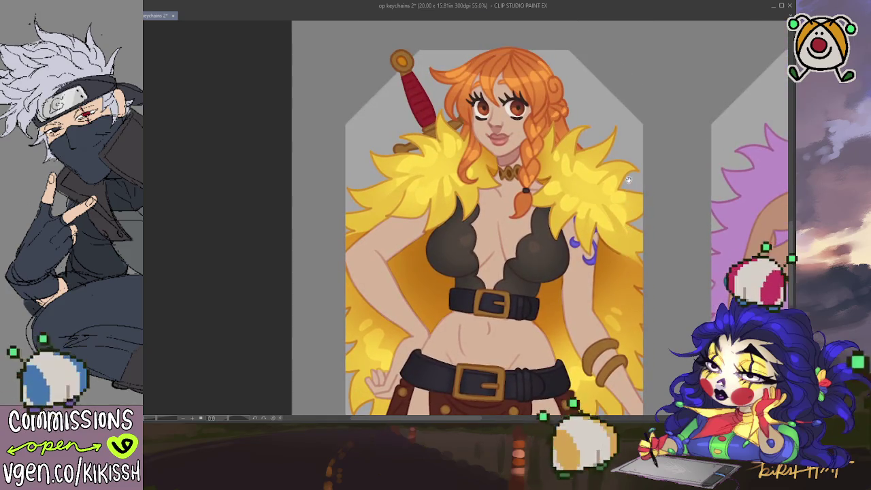
pyautogui.scroll(5, 633, 131)
pyautogui.scroll(5, 646, 223)
pyautogui.scroll(5, 628, 233)
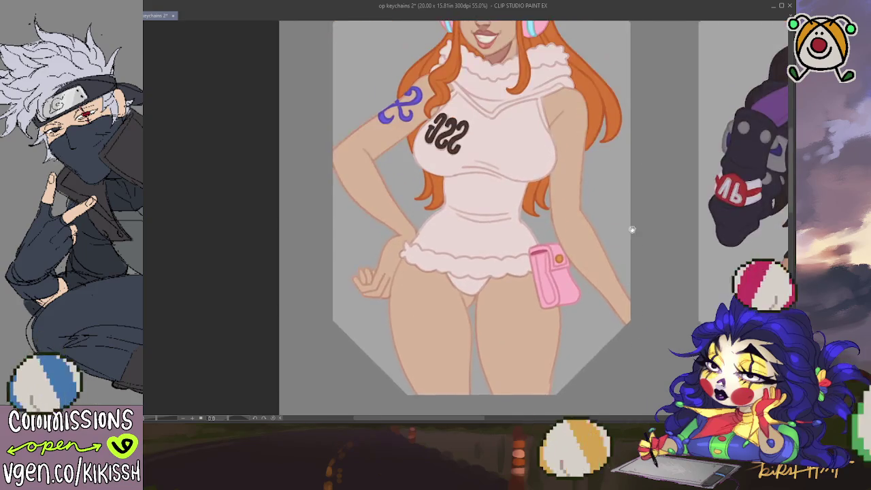
pyautogui.scroll(3, 642, 338)
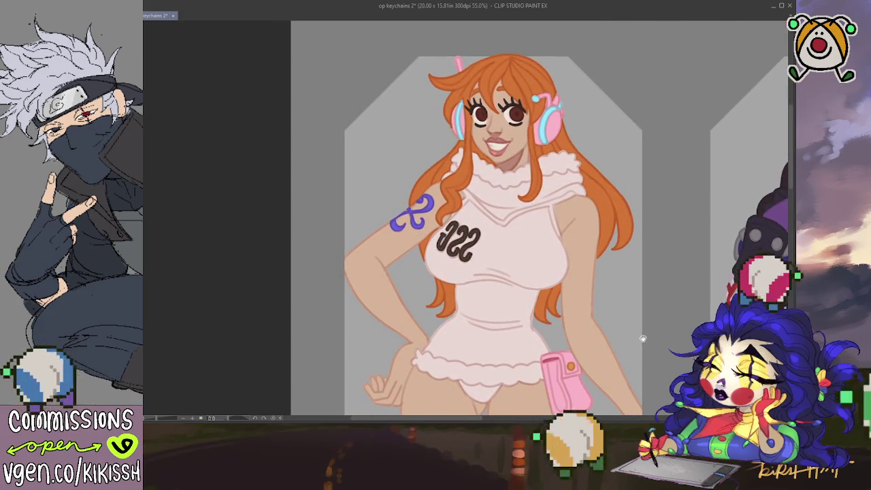
pyautogui.moveTo(642, 338); pyautogui.dragTo(632, 273)
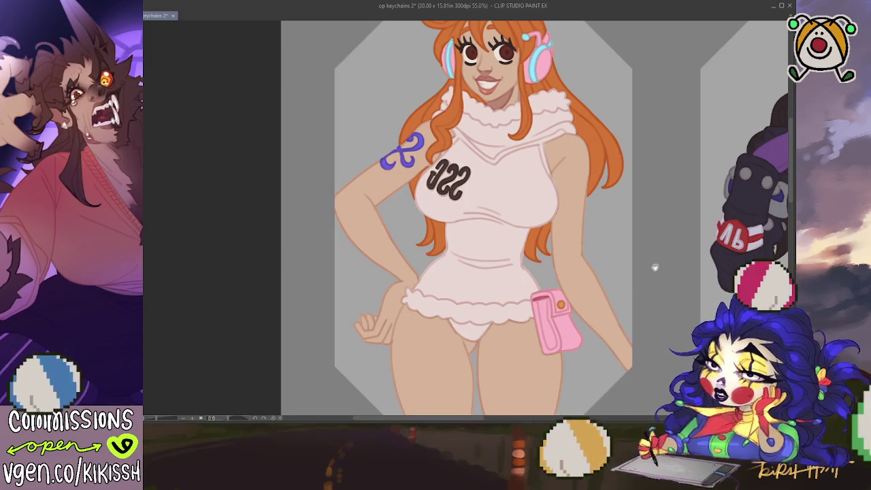
pyautogui.scroll(-3, 653, 299)
pyautogui.scroll(-8, 657, 318)
pyautogui.scroll(-3, 660, 194)
pyautogui.scroll(-2, 654, 299)
pyautogui.scroll(1, 665, 318)
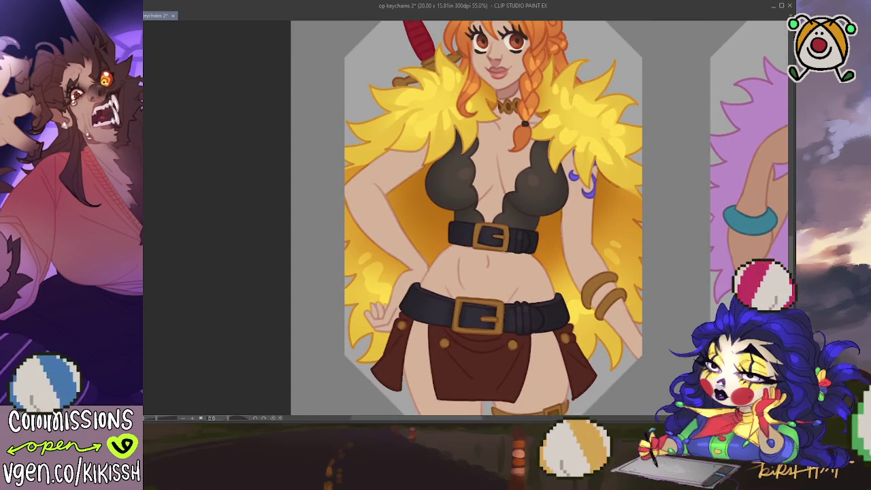
pyautogui.click(507, 276)
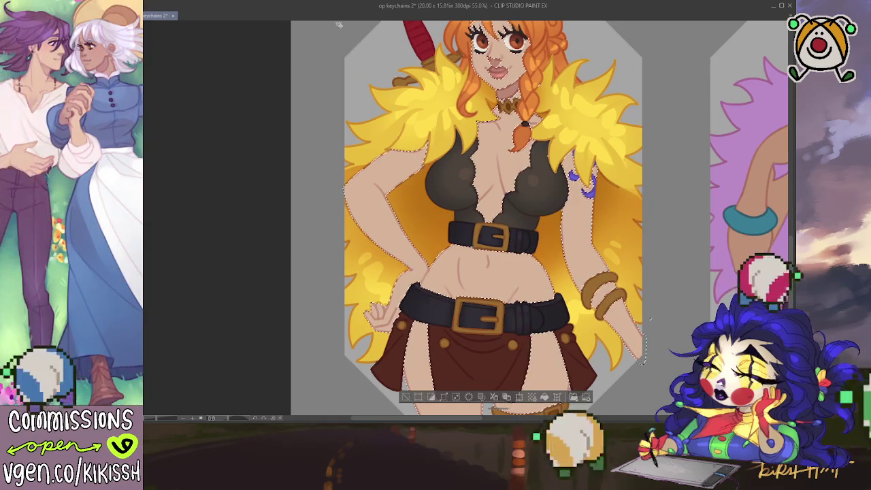
# Step: Add soft pale highlights to the dark top and pan to show the whole head
pyautogui.scroll(3, 510, 121)
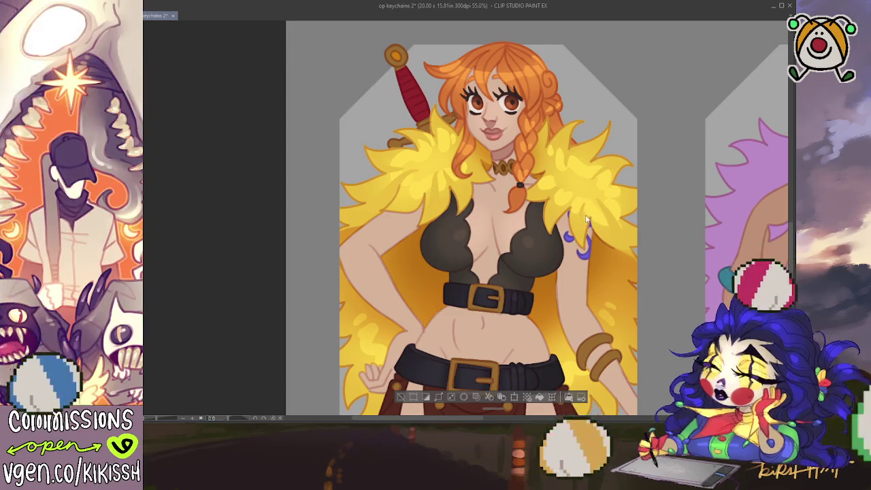
pyautogui.moveTo(551, 242); pyautogui.dragTo(556, 186)
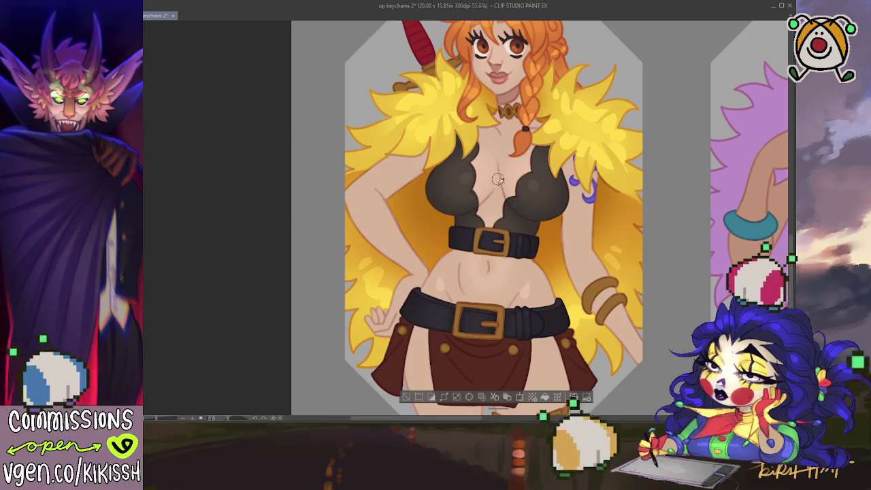
pyautogui.moveTo(560, 132); pyautogui.dragTo(570, 150)
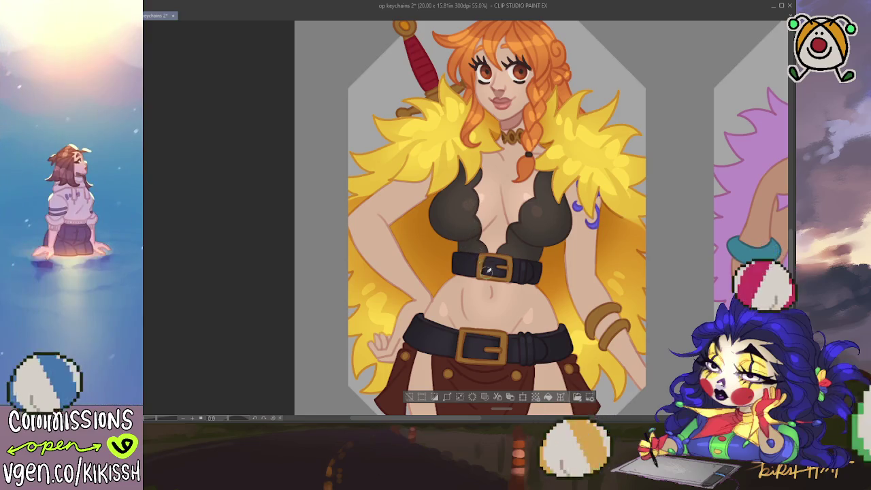
# Step: Add a bright yellow highlight patch to the fur collar near the right shoulder, checking proportions in mirrored view
pyautogui.moveTo(610, 159); pyautogui.dragTo(606, 166)
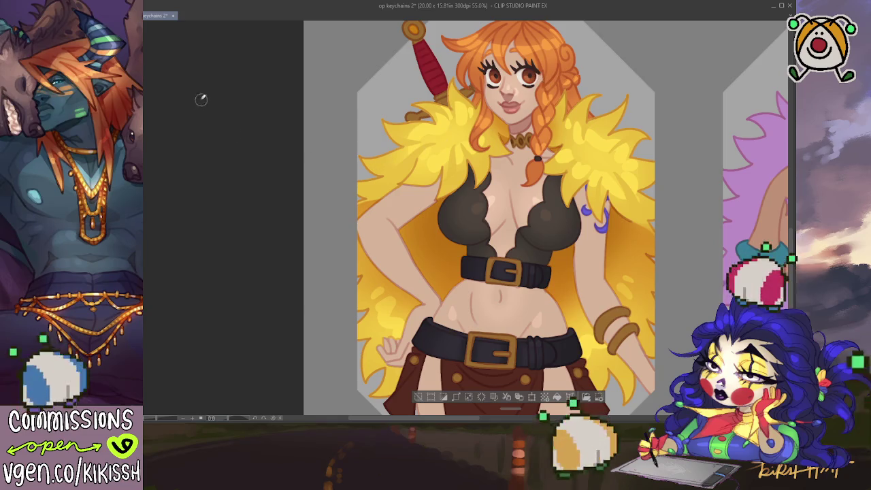
pyautogui.press('h')
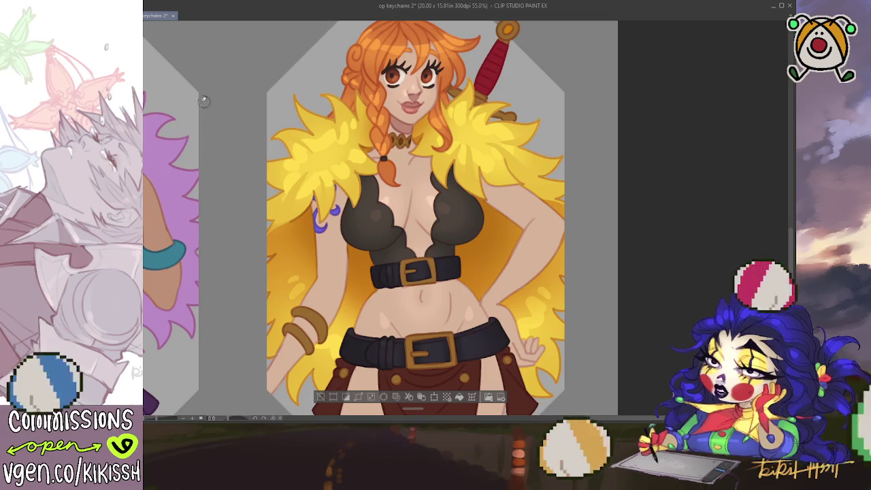
pyautogui.press('h')
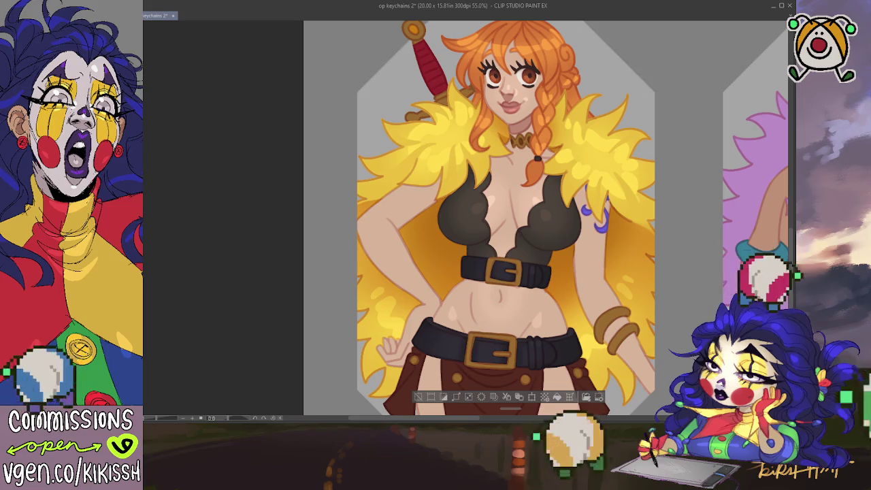
pyautogui.press('h')
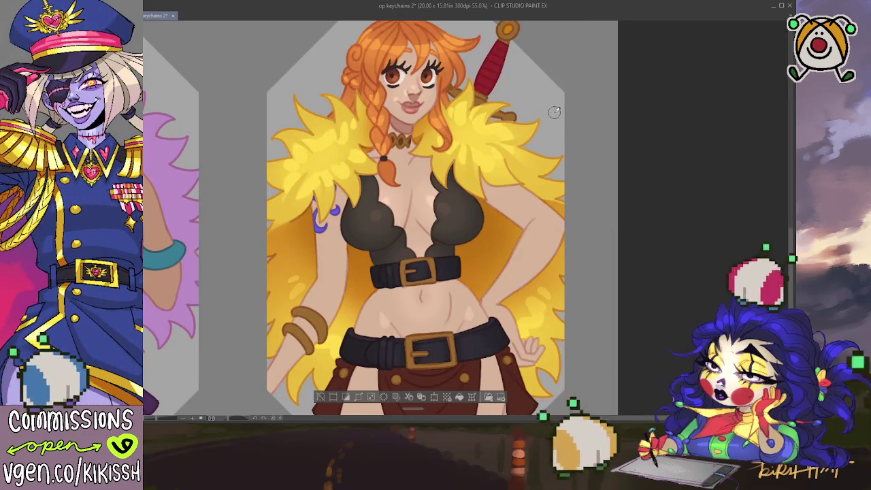
pyautogui.moveTo(530, 119); pyautogui.dragTo(524, 117)
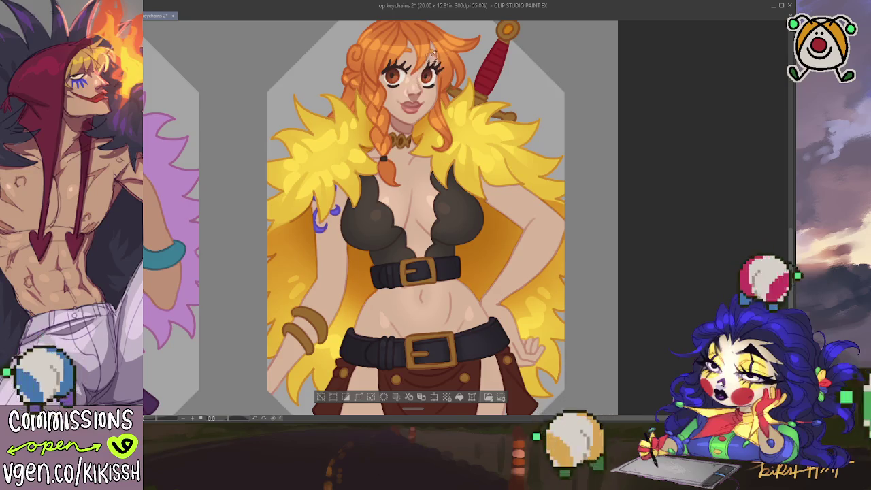
pyautogui.press('h')
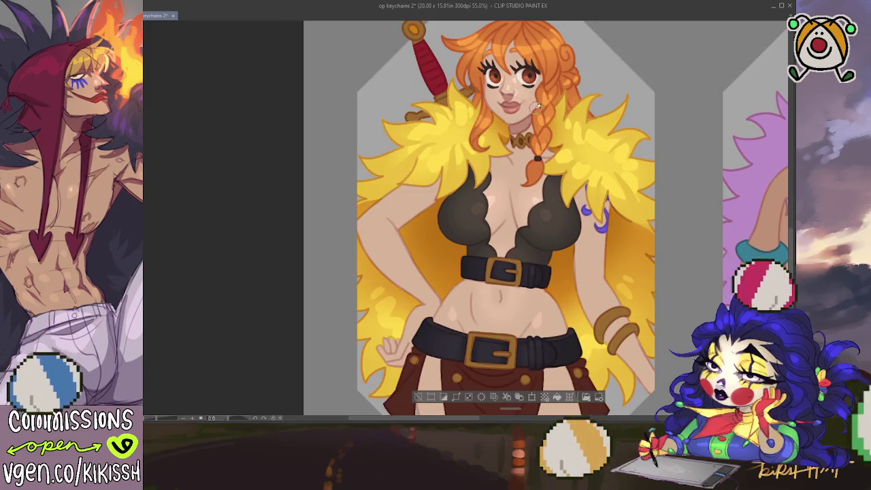
# Step: Review the mirrored figure at 50–55% zoom, then pan down to the skirt and thigh strap
pyautogui.scroll(-2, 534, 162)
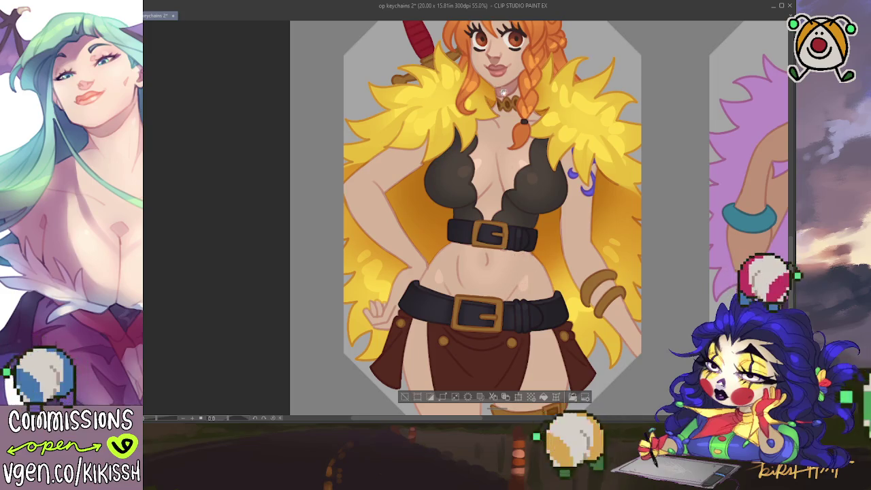
pyautogui.scroll(2, 491, 117)
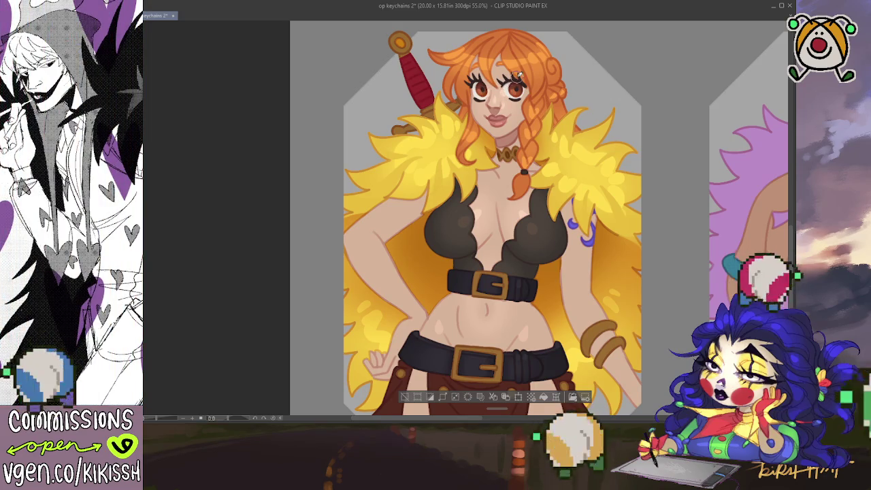
pyautogui.scroll(-1, 519, 88)
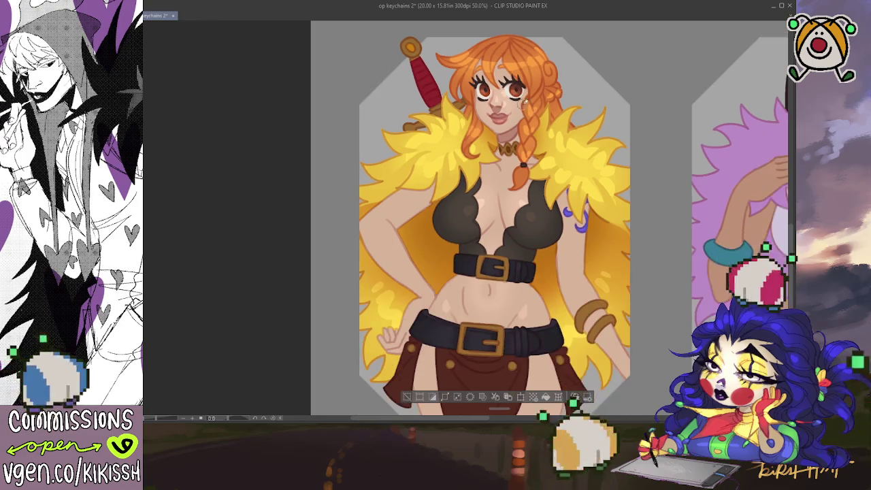
pyautogui.scroll(1, 553, 117)
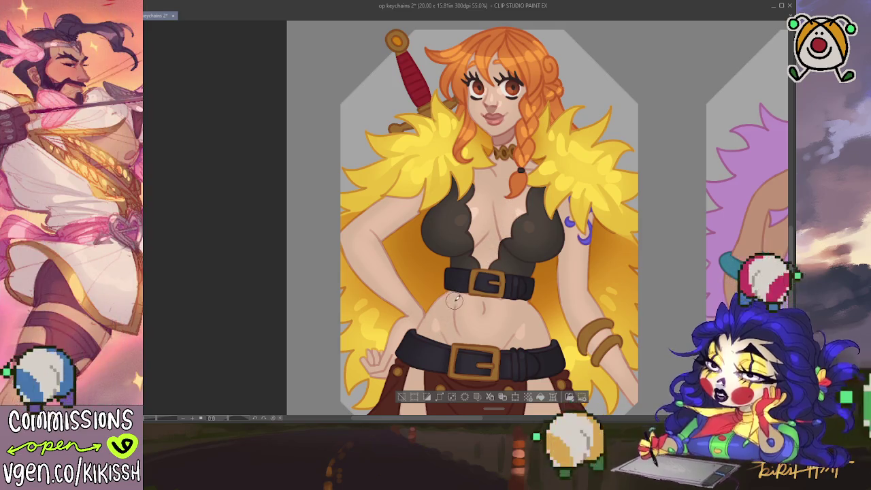
pyautogui.moveTo(523, 344); pyautogui.dragTo(532, 187)
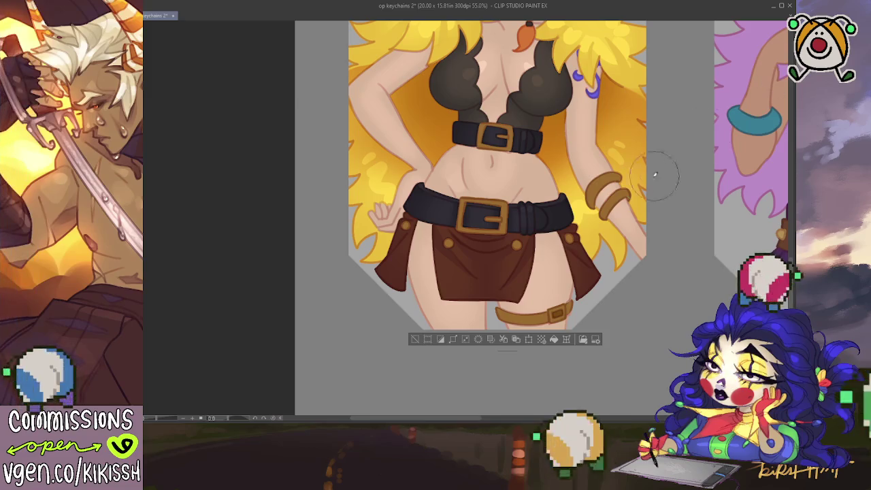
# Step: Repaint the arm bracelets and thigh strap in a saturated, warmer orange-gold
pyautogui.moveTo(604, 185); pyautogui.dragTo(612, 201)
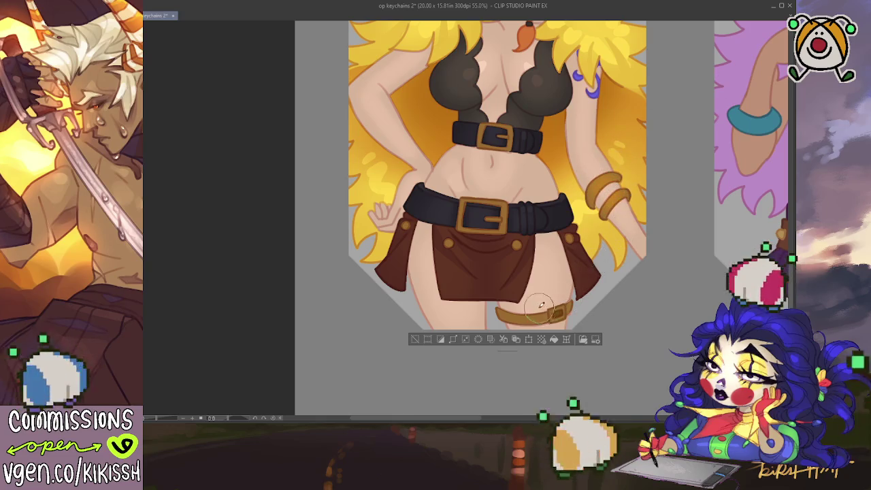
pyautogui.moveTo(523, 310); pyautogui.dragTo(544, 314)
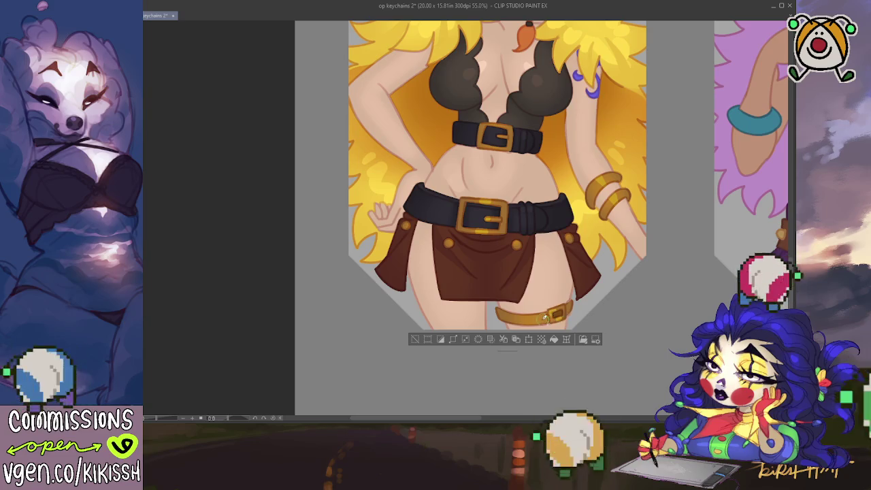
pyautogui.moveTo(580, 172)
pyautogui.mouseDown()
pyautogui.moveTo(573, 167)
pyautogui.moveTo(545, 212)
pyautogui.moveTo(550, 255)
pyautogui.mouseUp()
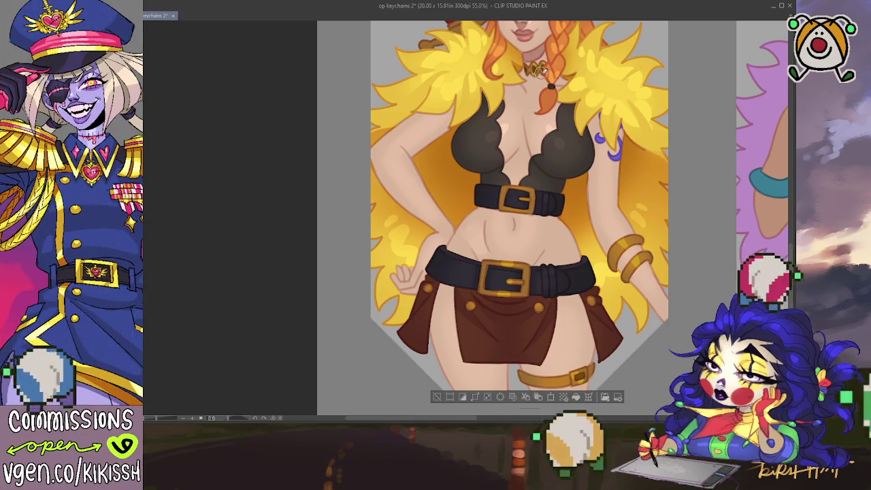
pyautogui.scroll(3, 549, 47)
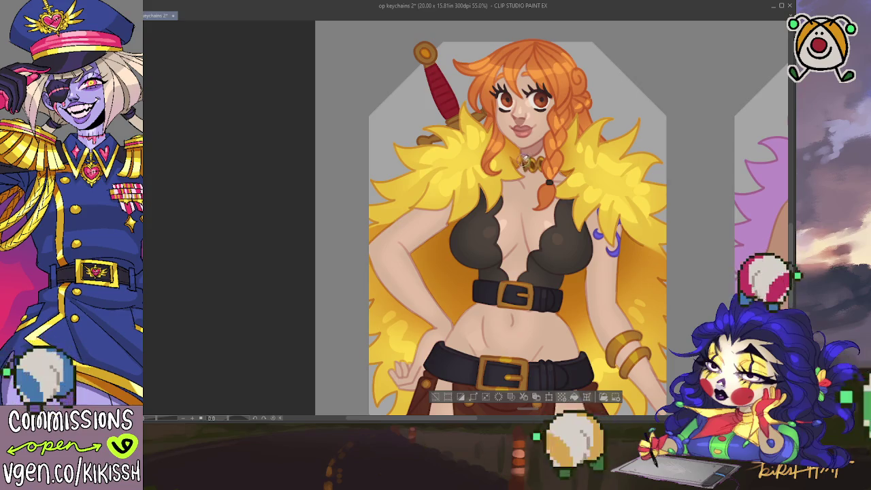
# Step: Paint a small gold ring pendant on the choker and clear the selection
pyautogui.moveTo(525, 165); pyautogui.dragTo(534, 162)
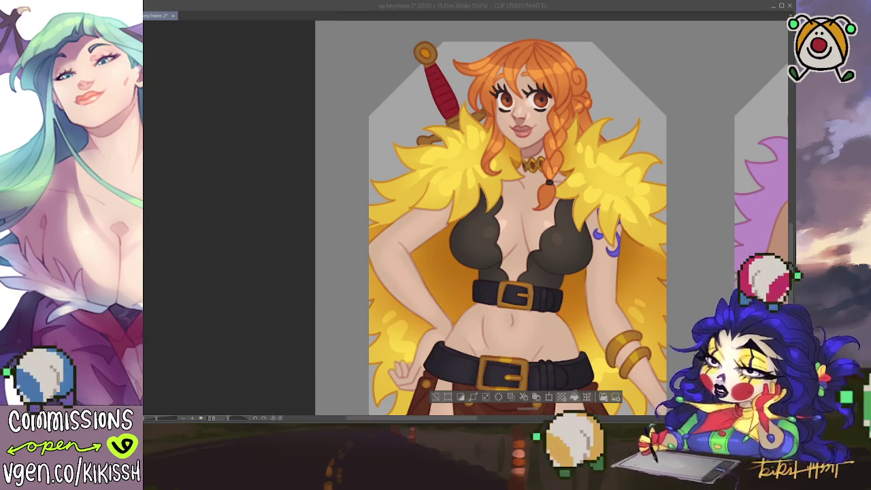
pyautogui.hotkey('alt', 'Tab')
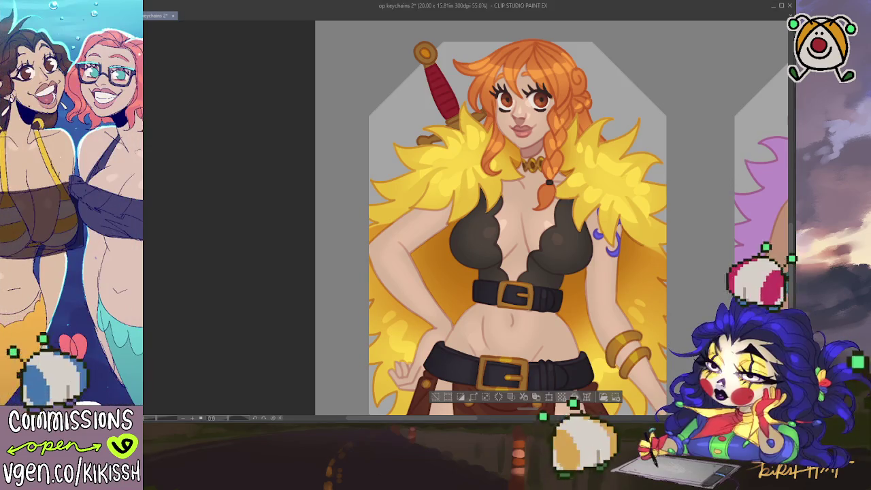
pyautogui.moveTo(790, 232); pyautogui.dragTo(791, 253)
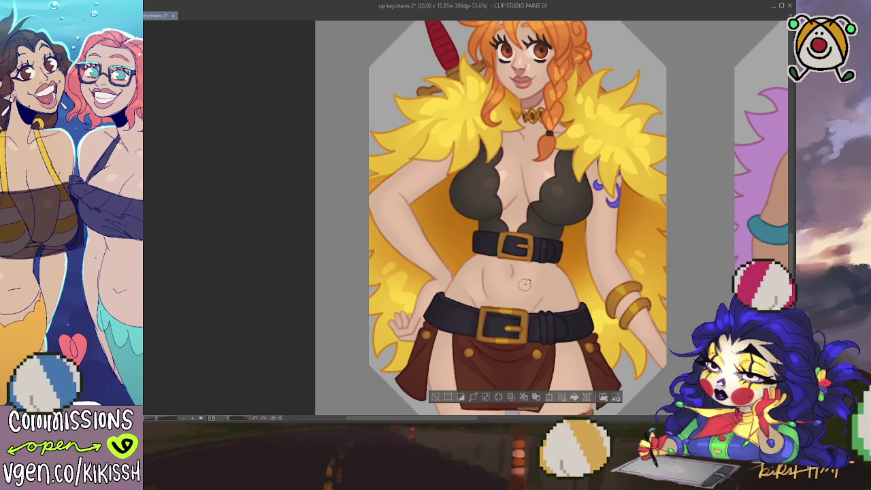
pyautogui.hotkey('ctrl', 'd')
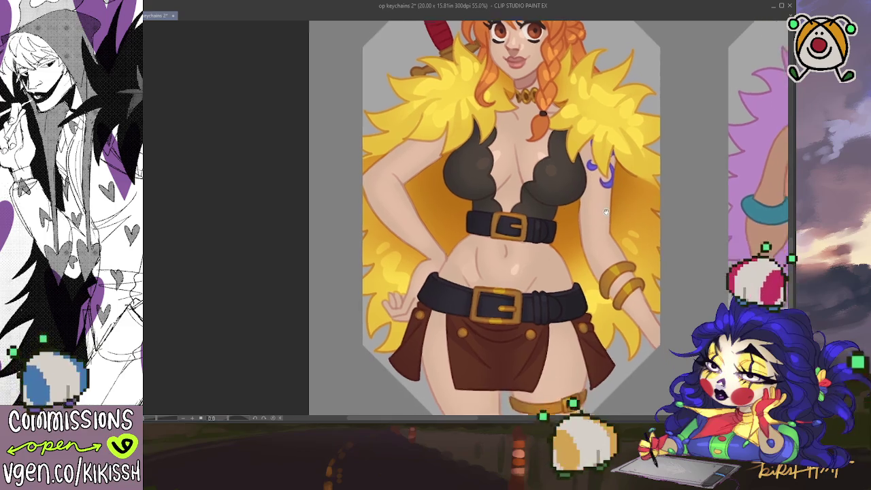
# Step: Select all the gold accessories at once from the gold layer contents
pyautogui.scroll(-3, 578, 219)
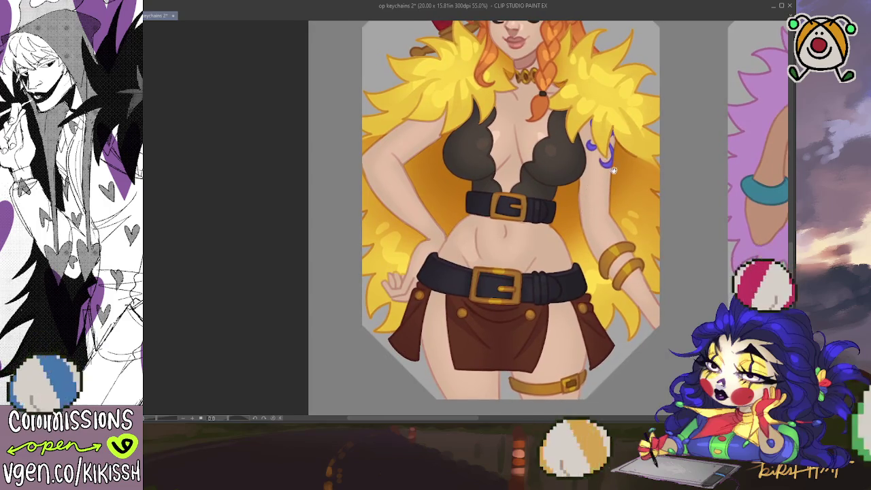
pyautogui.scroll(1, 604, 264)
pyautogui.scroll(-3, 605, 264)
pyautogui.scroll(3, 609, 272)
pyautogui.scroll(3, 611, 277)
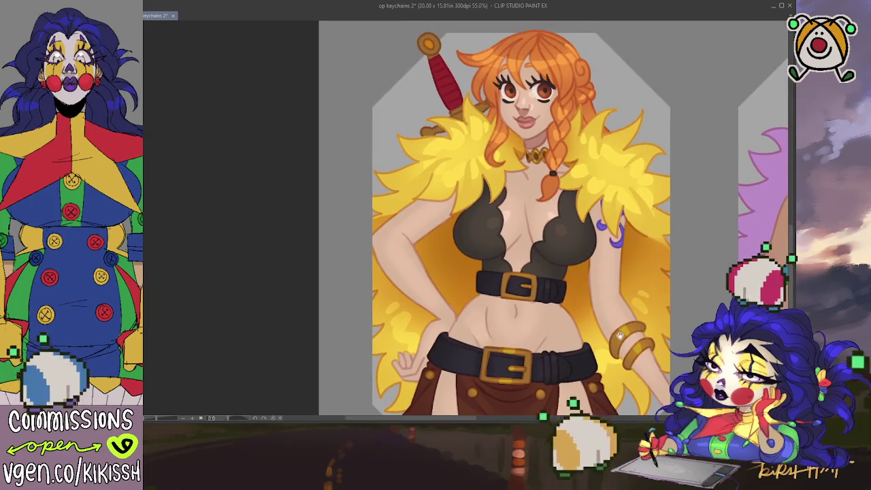
pyautogui.click(430, 45)
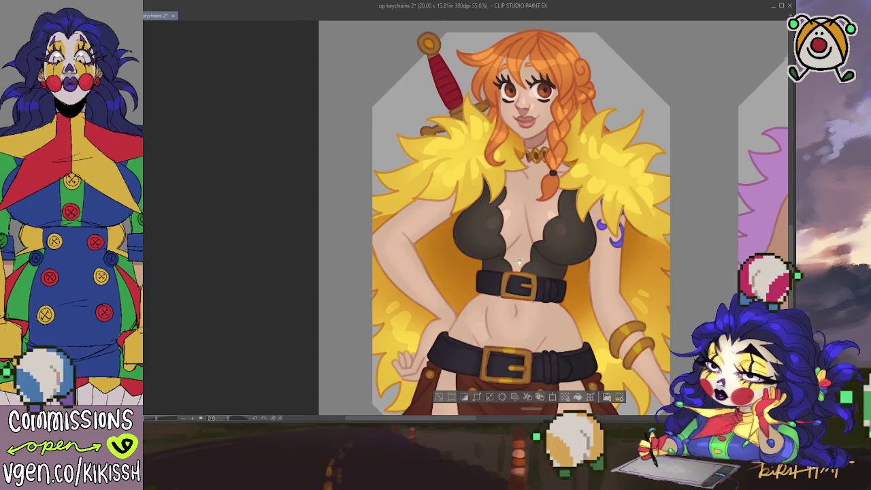
pyautogui.scroll(-3, 524, 304)
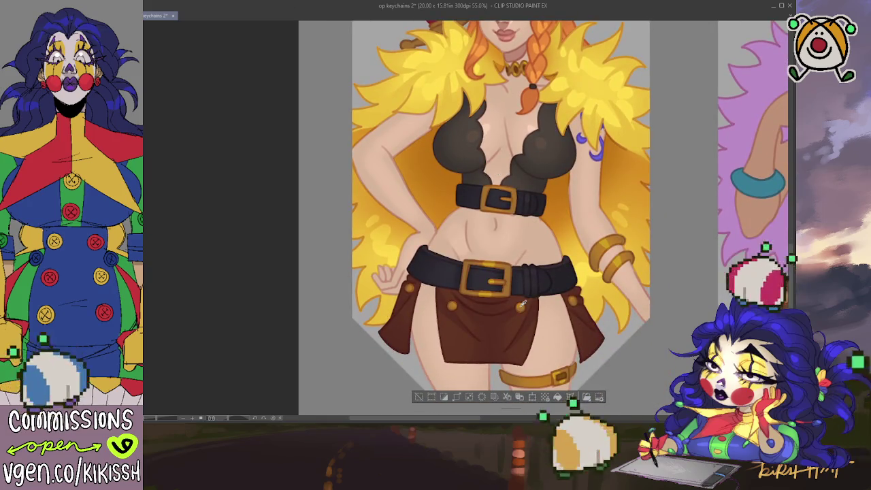
pyautogui.scroll(5, 529, 243)
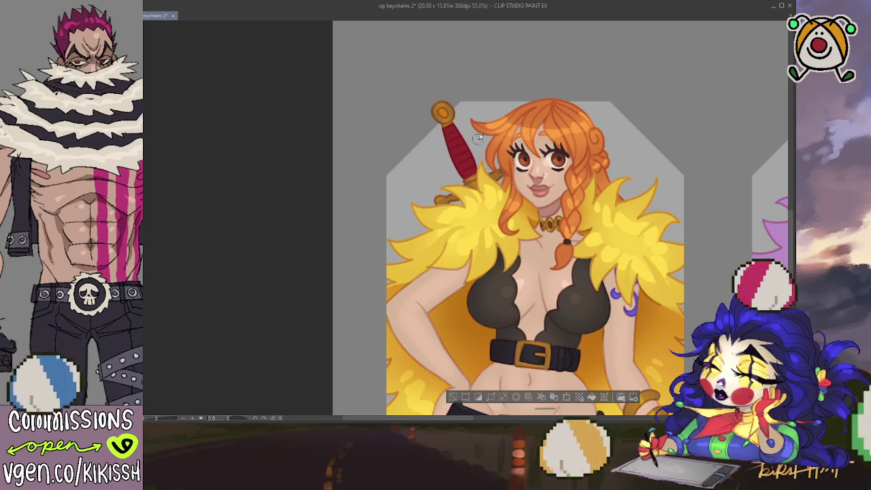
# Step: Select the sword behind her shoulder and move it slightly down and to the right
pyautogui.scroll(-5, 506, 272)
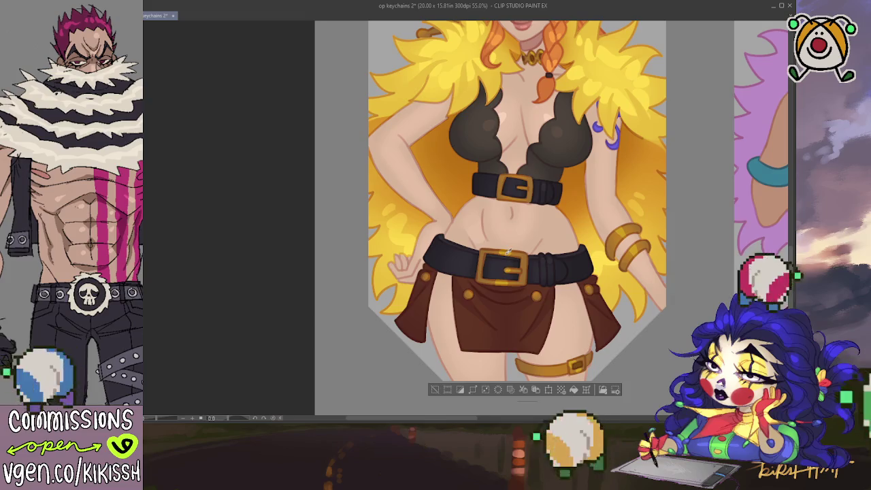
pyautogui.scroll(2, 506, 245)
pyautogui.scroll(2, 499, 218)
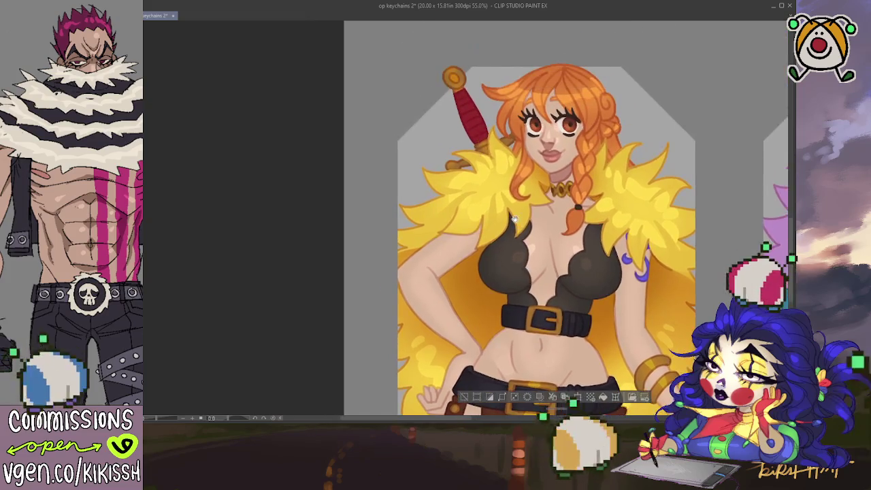
pyautogui.scroll(1, 491, 182)
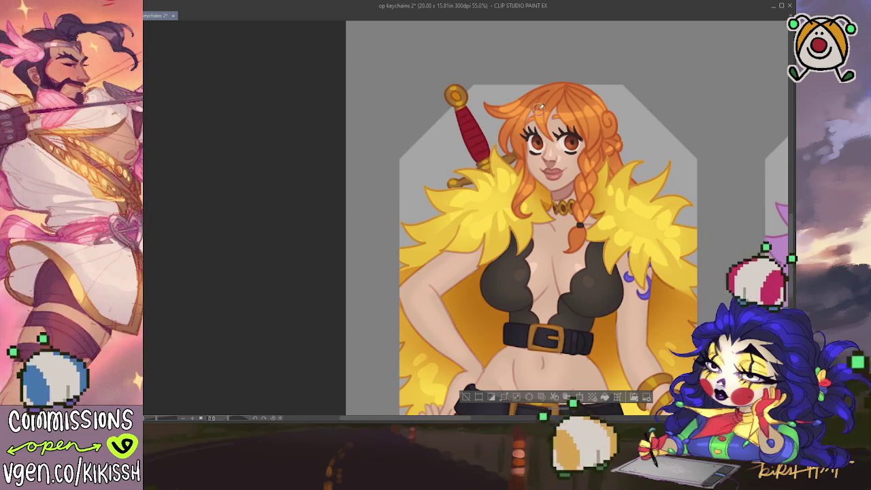
pyautogui.moveTo(537, 86); pyautogui.dragTo(535, 90)
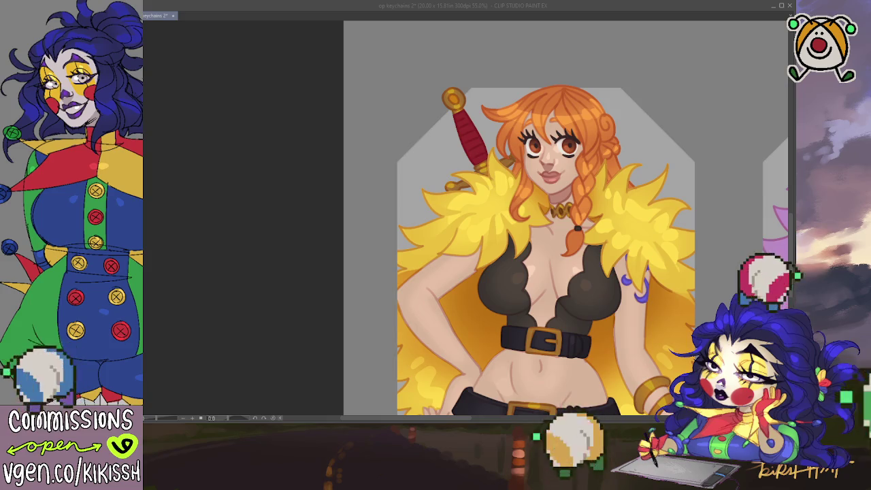
pyautogui.hotkey('alt', 'Tab')
pyautogui.moveTo(689, 270); pyautogui.dragTo(625, 174)
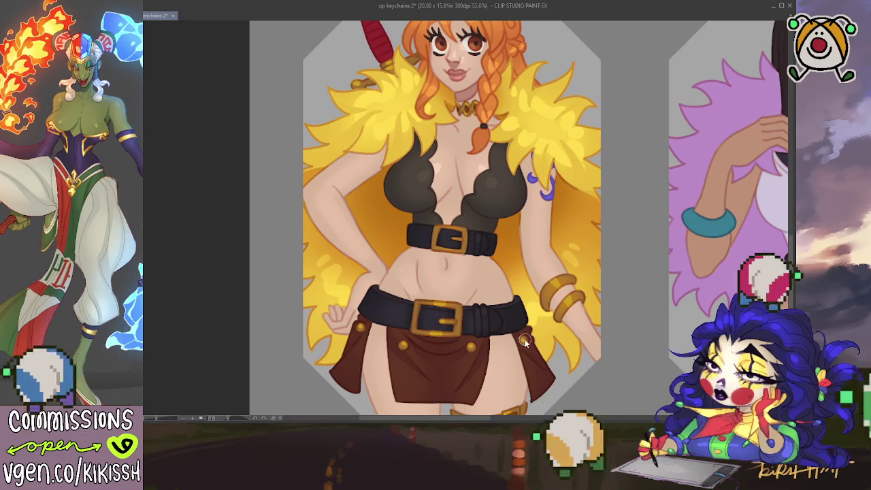
pyautogui.moveTo(535, 250)
pyautogui.mouseDown()
pyautogui.moveTo(558, 297)
pyautogui.moveTo(553, 284)
pyautogui.mouseUp()
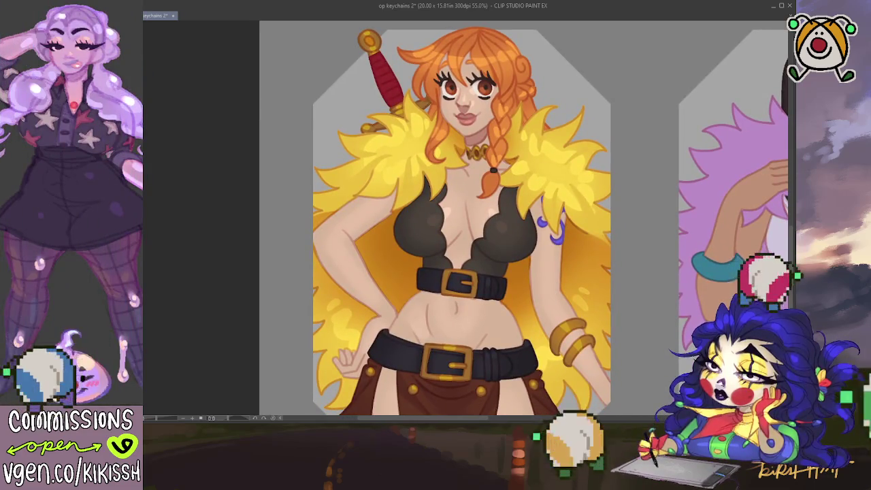
pyautogui.moveTo(357, 31); pyautogui.dragTo(408, 109)
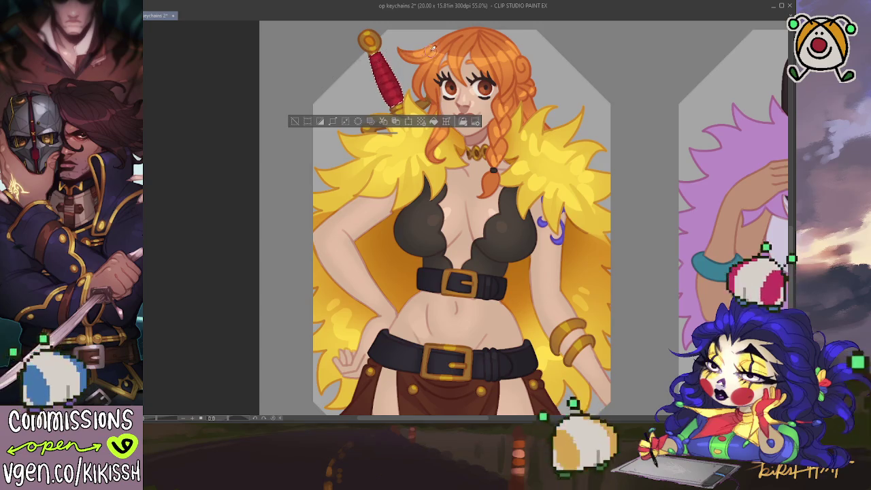
# Step: Clear the sword selection and zoom out on the orange-haired keychain
pyautogui.hotkey('ctrl', 'd')
pyautogui.moveTo(603, 163); pyautogui.dragTo(599, 146)
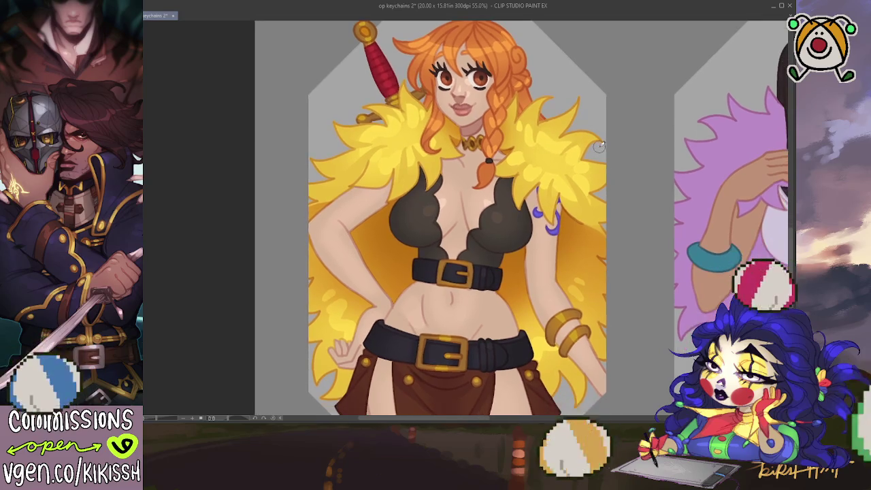
pyautogui.scroll(-1, 599, 146)
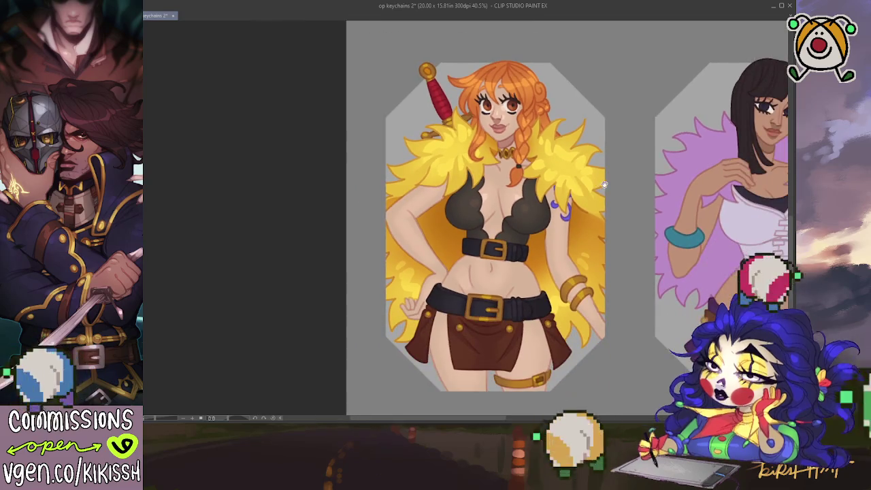
pyautogui.scroll(-1, 546, 197)
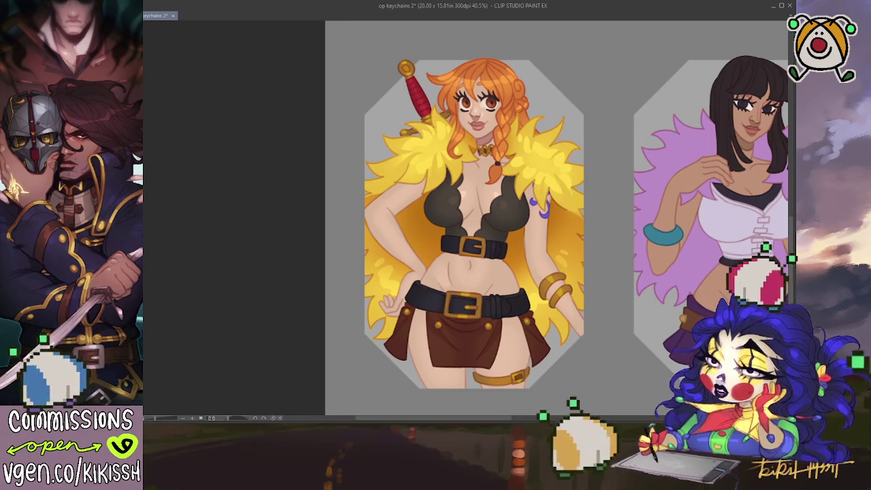
# Step: Check the drawing in mirrored view, restore normal orientation, and zoom back in
pyautogui.press('h')
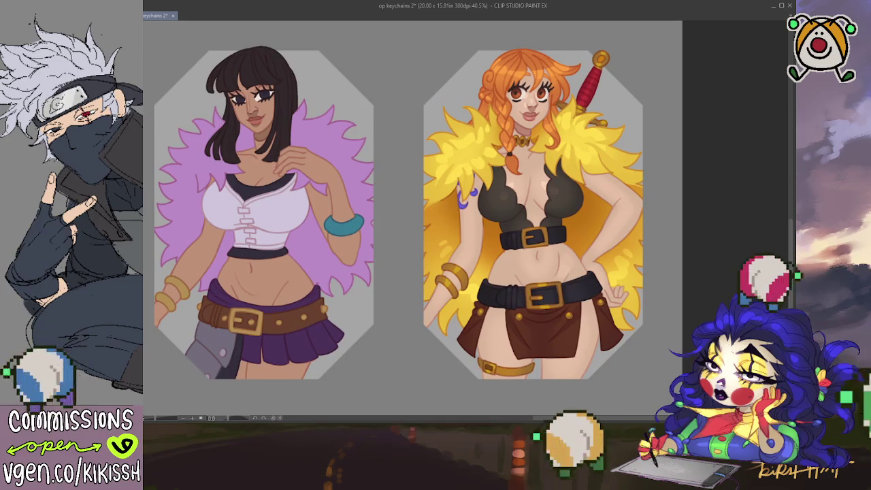
pyautogui.press('h')
pyautogui.scroll(1, 406, 200)
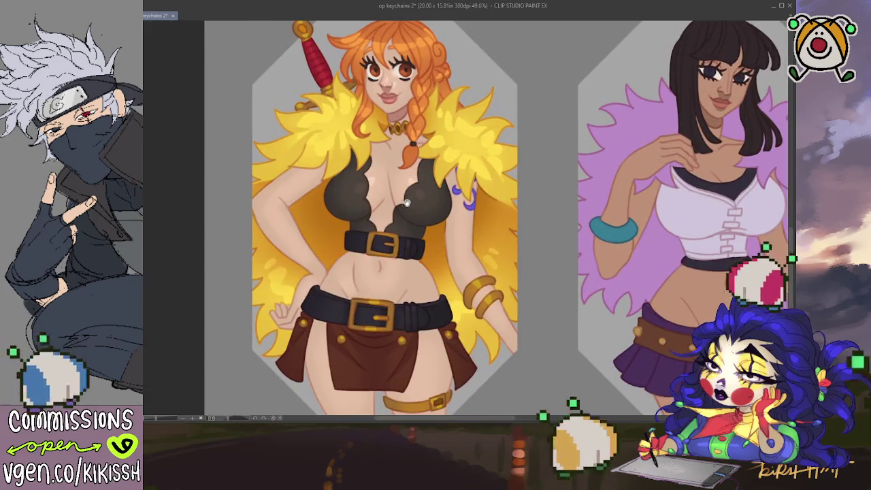
pyautogui.scroll(1, 406, 202)
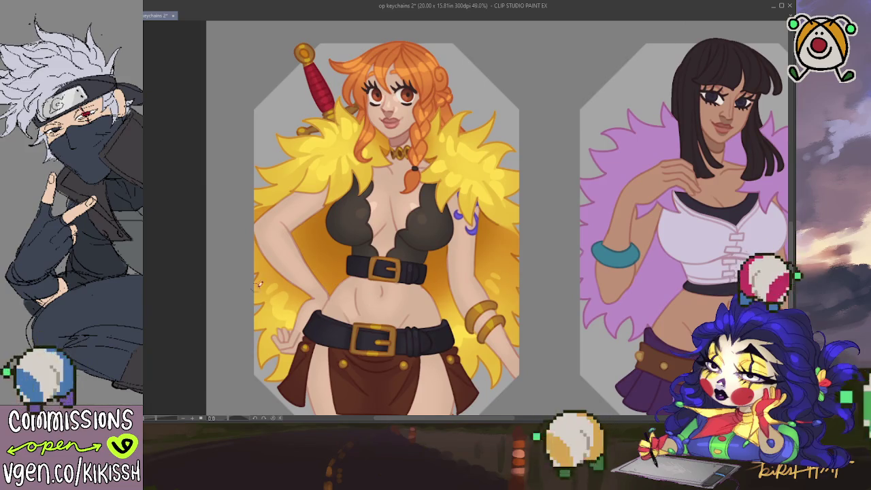
# Step: Lasso the purple upper-arm tattoo, move it slightly lower, and deselect it
pyautogui.moveTo(481, 248)
pyautogui.mouseDown()
pyautogui.moveTo(489, 197)
pyautogui.moveTo(491, 205)
pyautogui.moveTo(563, 153)
pyautogui.mouseUp()
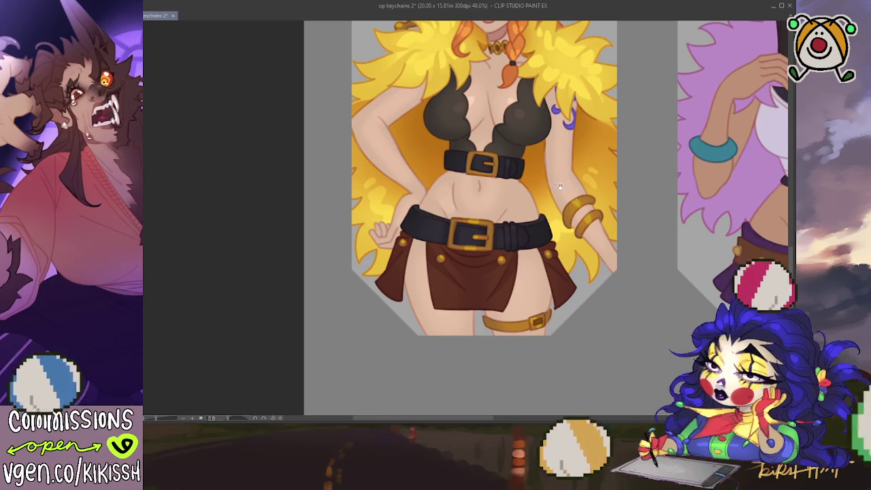
pyautogui.hotkey('ctrl', '+')
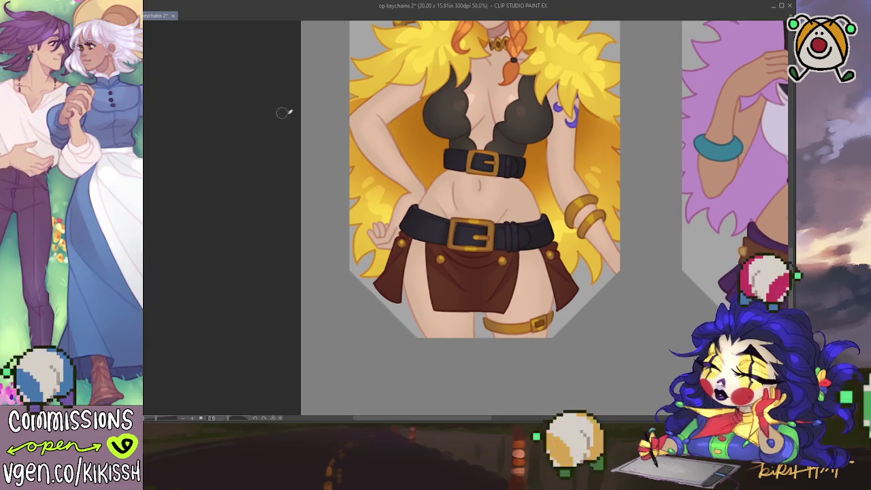
pyautogui.moveTo(553, 164); pyautogui.dragTo(530, 152)
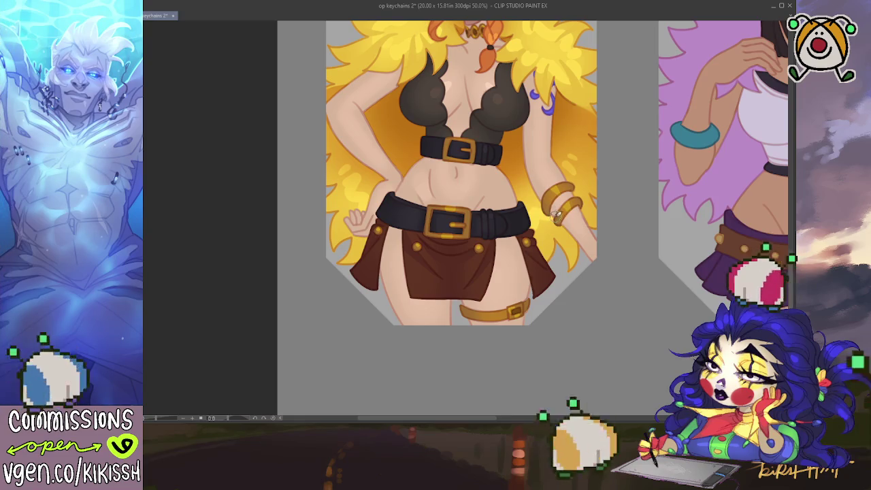
pyautogui.moveTo(461, 156); pyautogui.dragTo(477, 172)
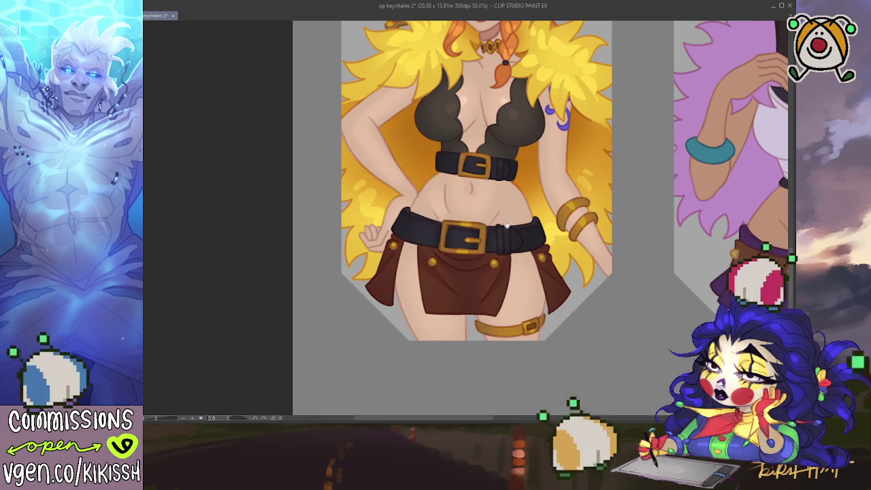
pyautogui.moveTo(502, 221); pyautogui.dragTo(521, 268)
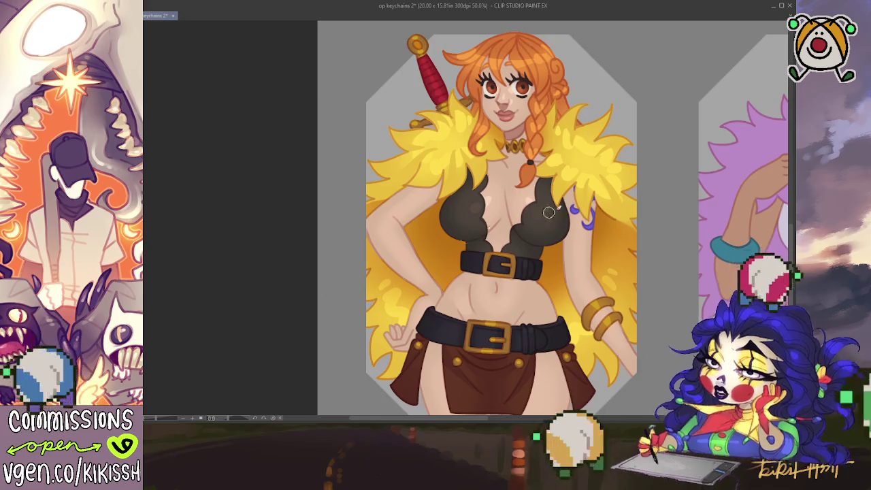
pyautogui.moveTo(571, 205); pyautogui.dragTo(596, 234)
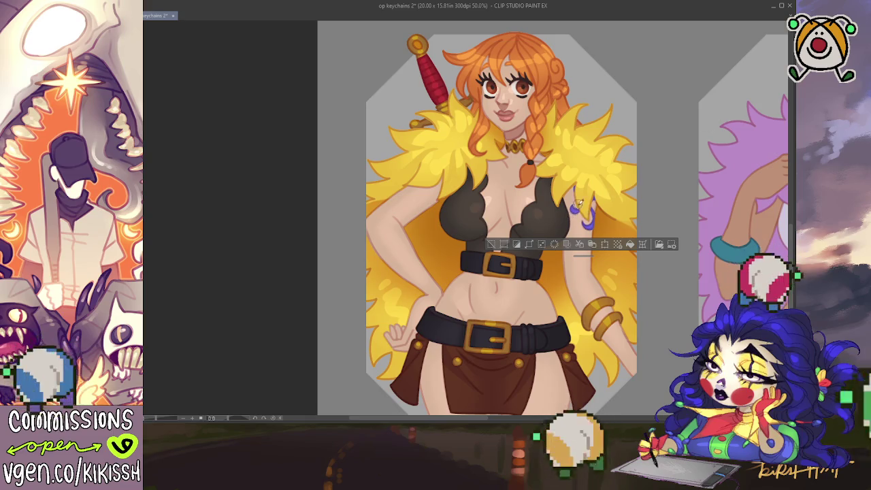
pyautogui.moveTo(579, 192); pyautogui.dragTo(582, 230)
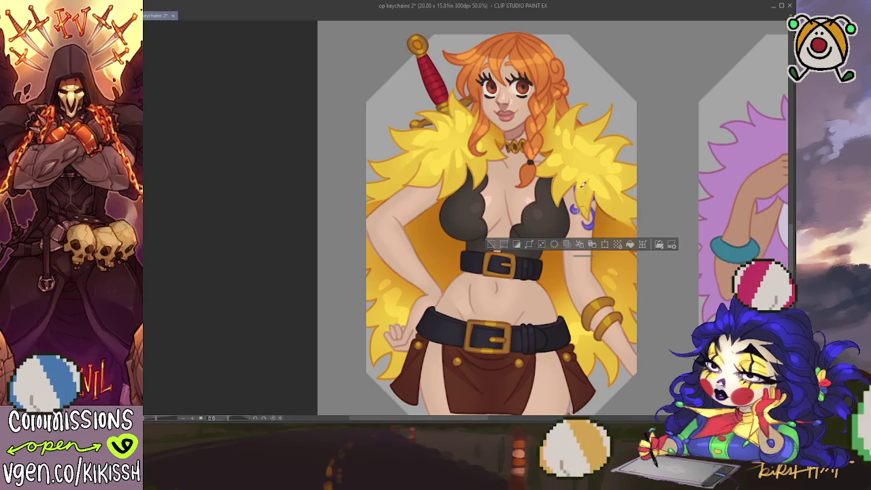
pyautogui.hotkey('ctrl', 'd')
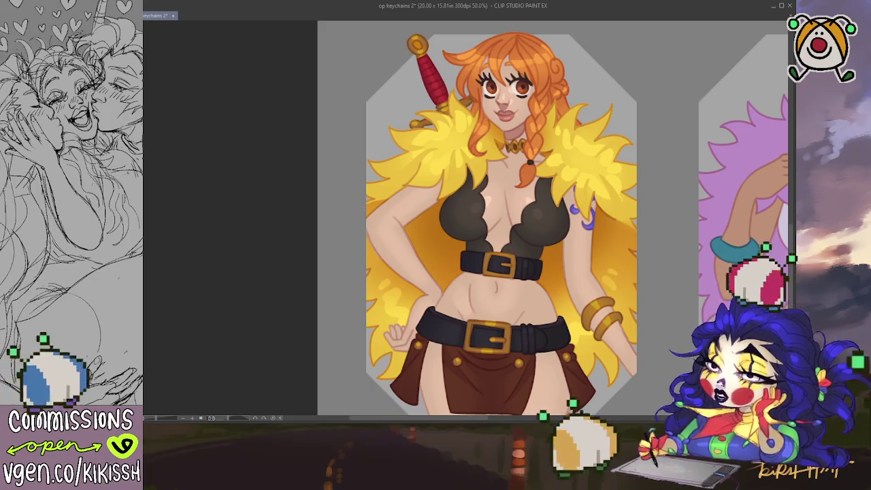
pyautogui.moveTo(695, 361); pyautogui.dragTo(700, 307)
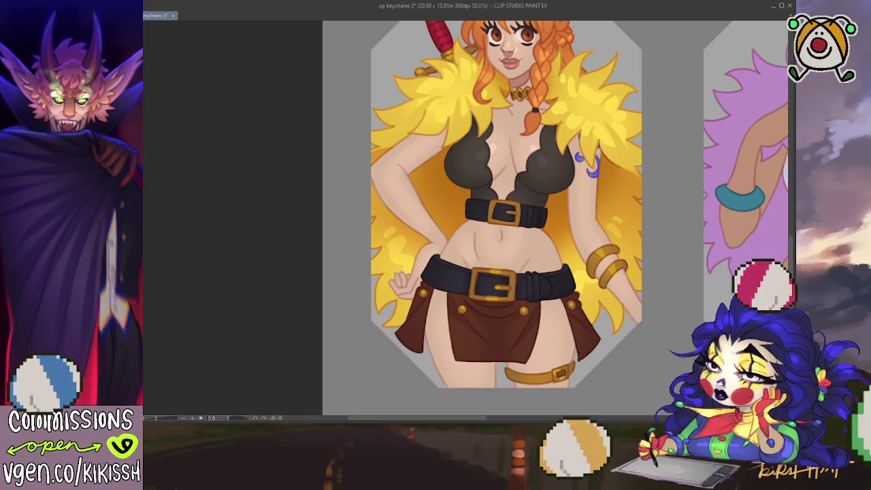
pyautogui.scroll(3, 701, 154)
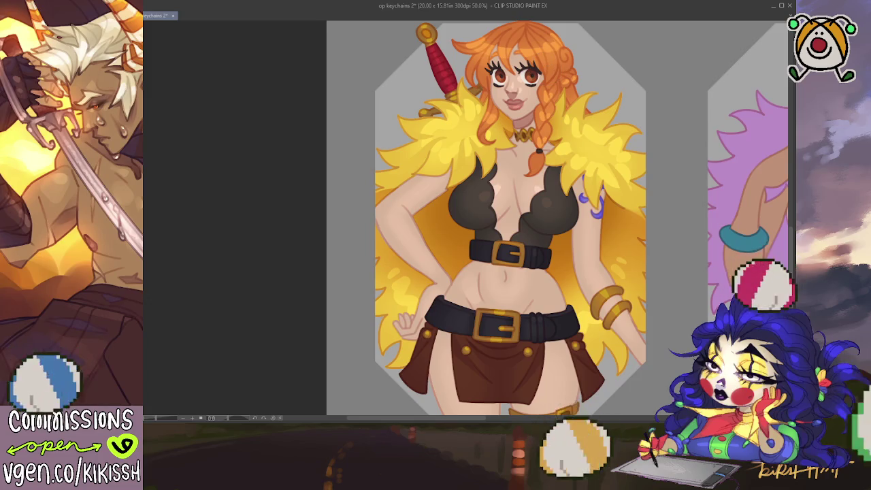
pyautogui.moveTo(507, 253); pyautogui.dragTo(494, 229)
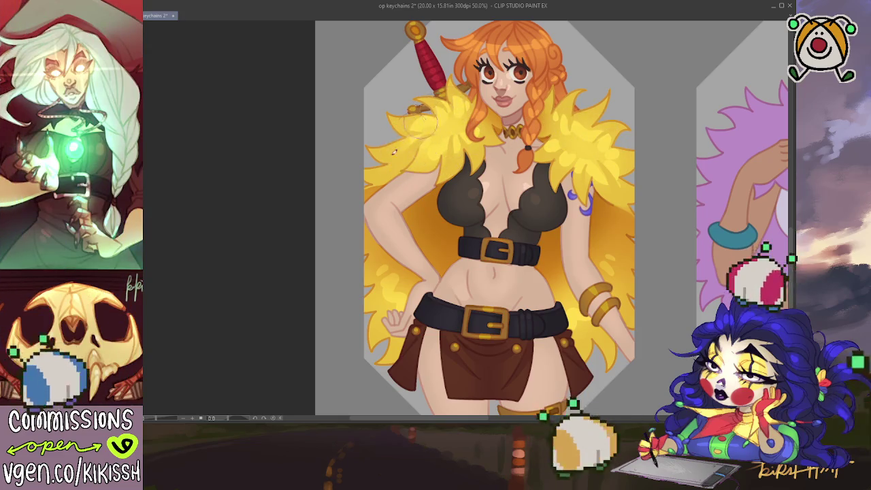
pyautogui.scroll(-3, 381, 200)
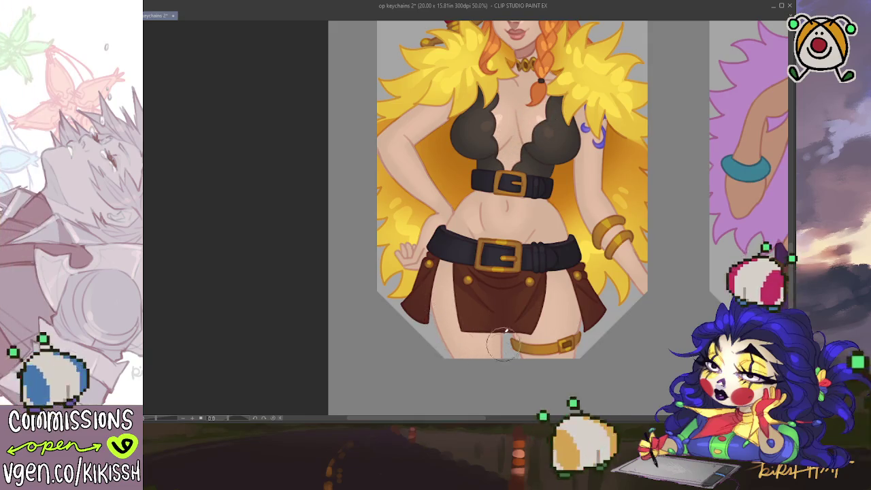
pyautogui.moveTo(638, 192); pyautogui.dragTo(609, 249)
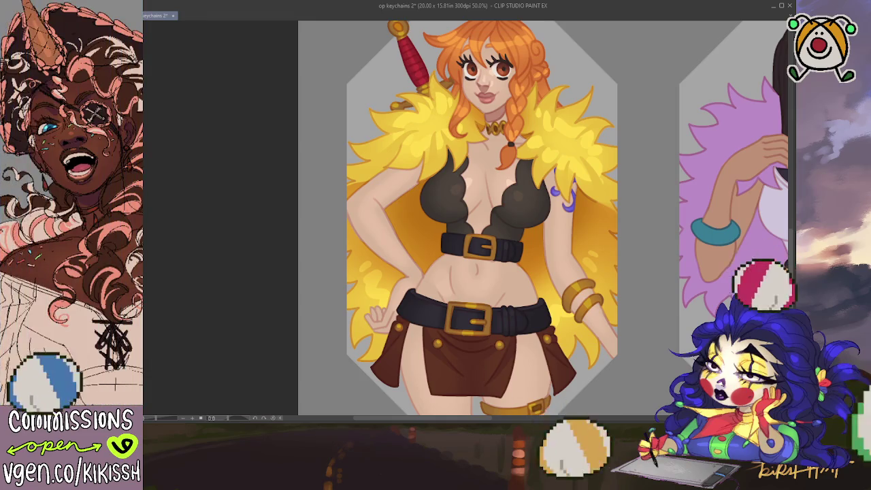
pyautogui.moveTo(681, 163); pyautogui.dragTo(660, 160)
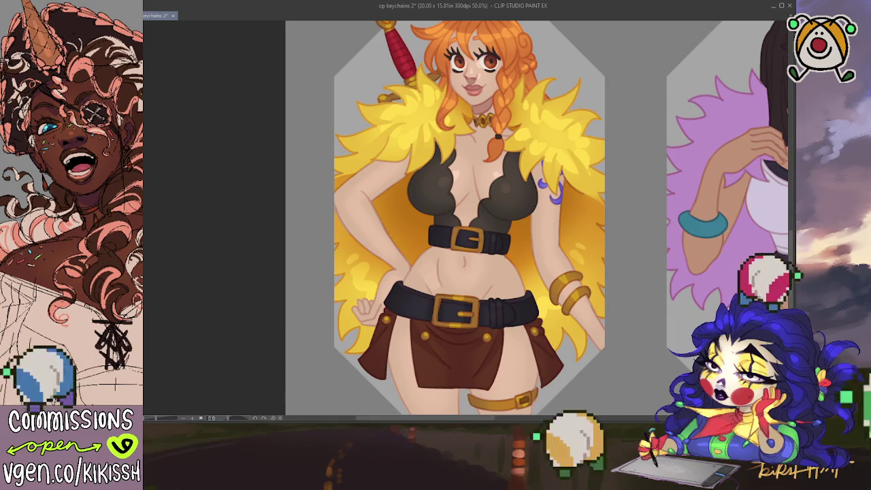
pyautogui.hotkey('ctrl', 'shift', 'd')
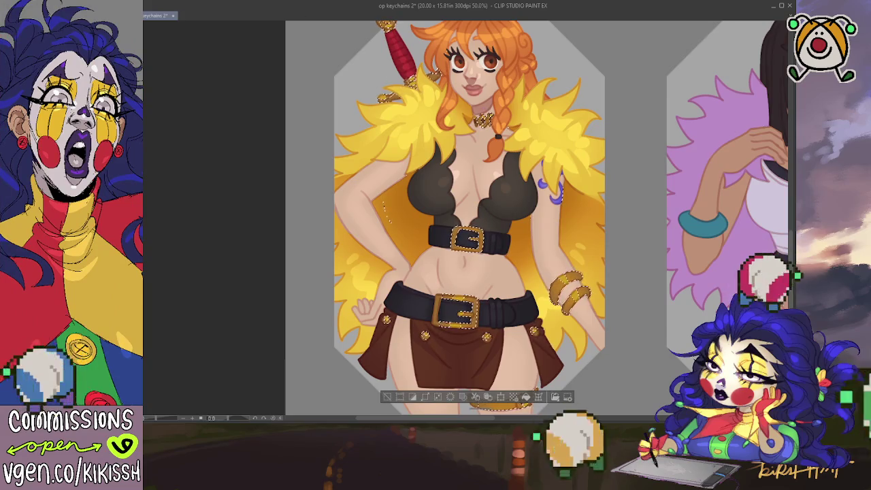
pyautogui.hotkey('ctrl', 'd')
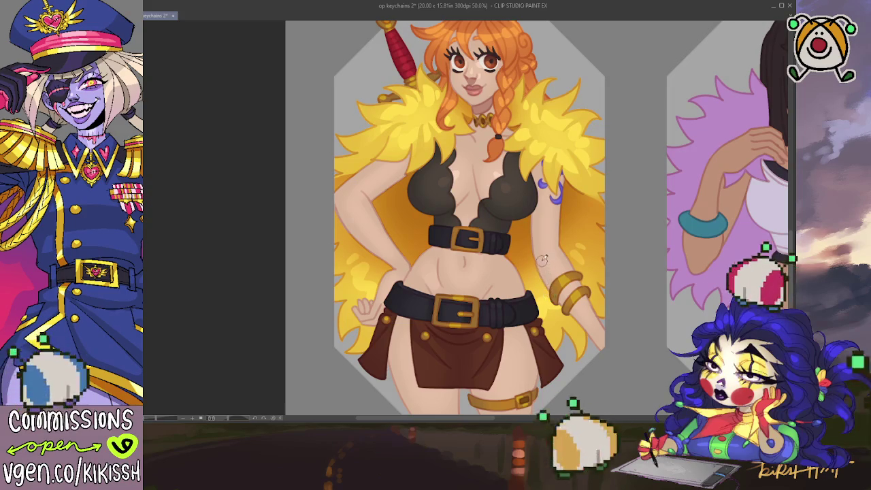
pyautogui.moveTo(533, 244)
pyautogui.mouseDown()
pyautogui.moveTo(537, 272)
pyautogui.moveTo(535, 235)
pyautogui.mouseUp()
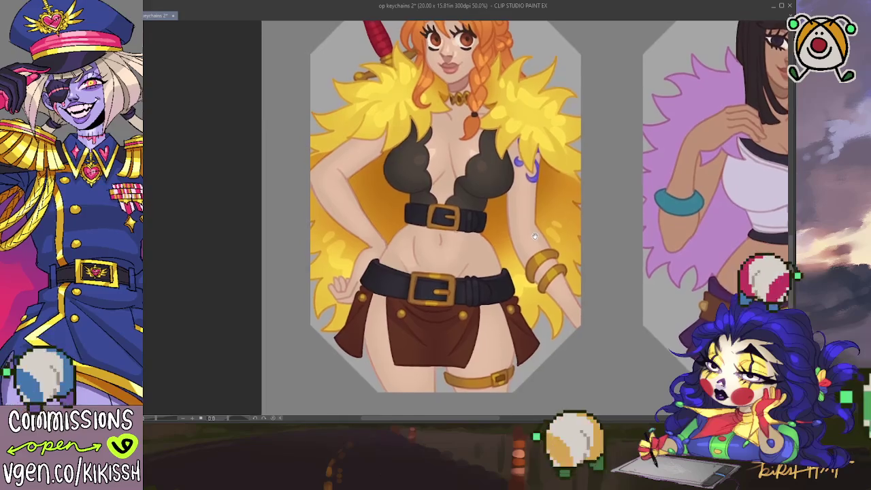
# Step: Brush a light stroke along the lower edge of the gold thigh band
pyautogui.moveTo(534, 235); pyautogui.dragTo(555, 262)
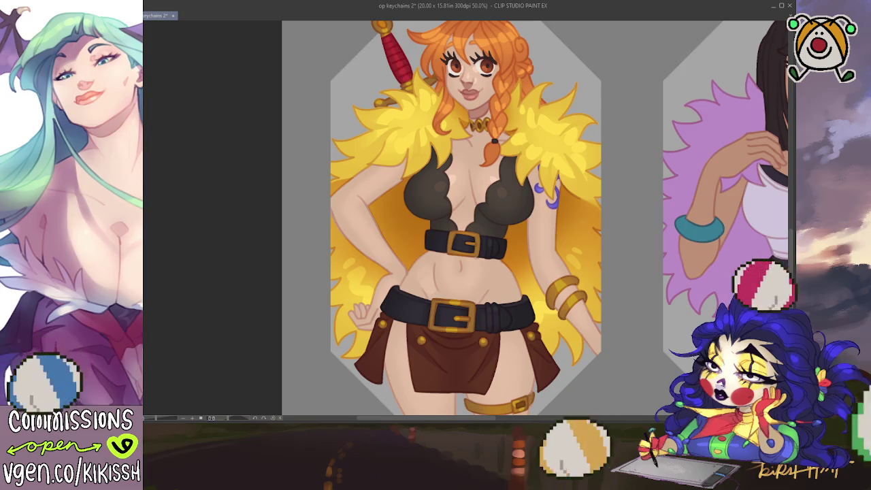
pyautogui.moveTo(391, 24); pyautogui.dragTo(410, 88)
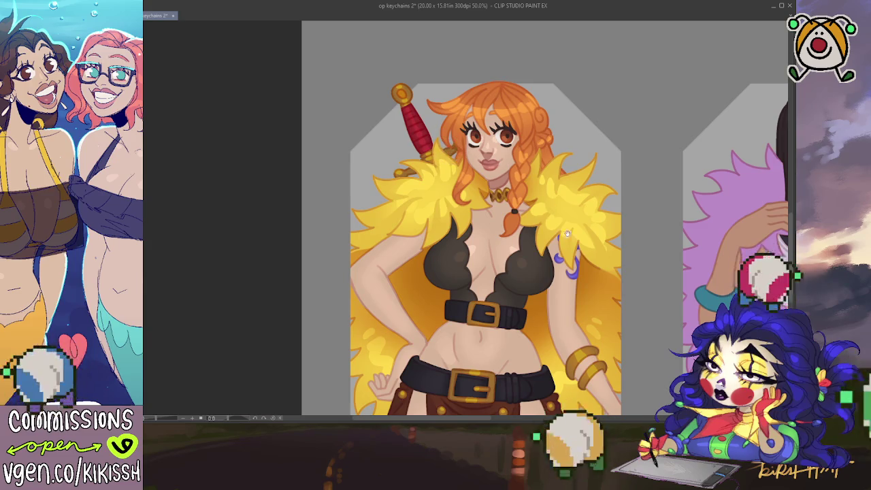
pyautogui.moveTo(572, 364); pyautogui.dragTo(529, 269)
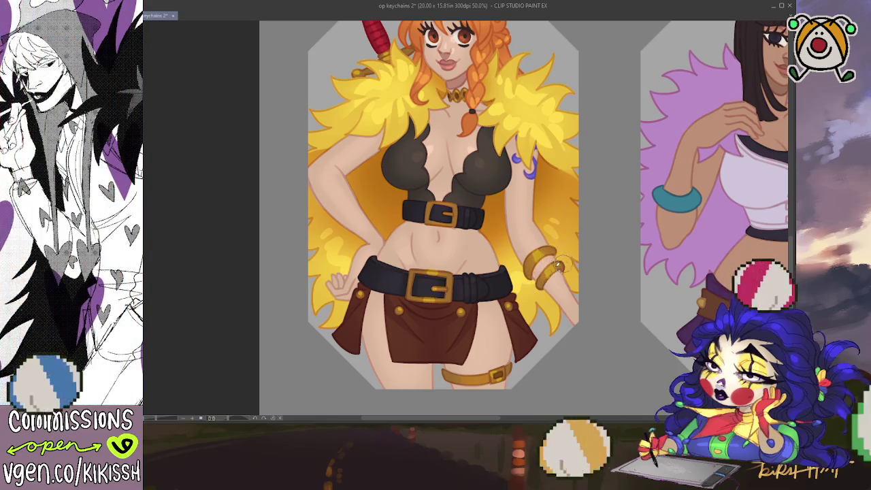
pyautogui.moveTo(494, 358); pyautogui.dragTo(474, 385)
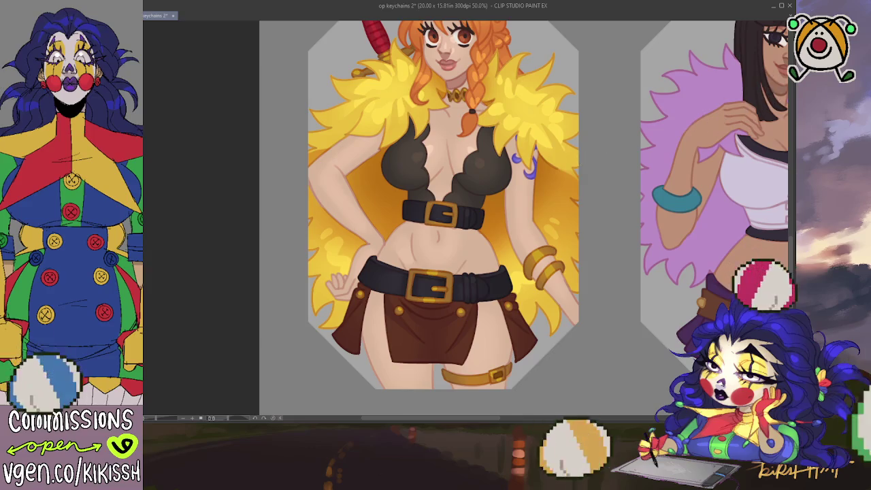
# Step: Select then clear the gold accessories selection, and re-centre the view on the torso
pyautogui.click(454, 208)
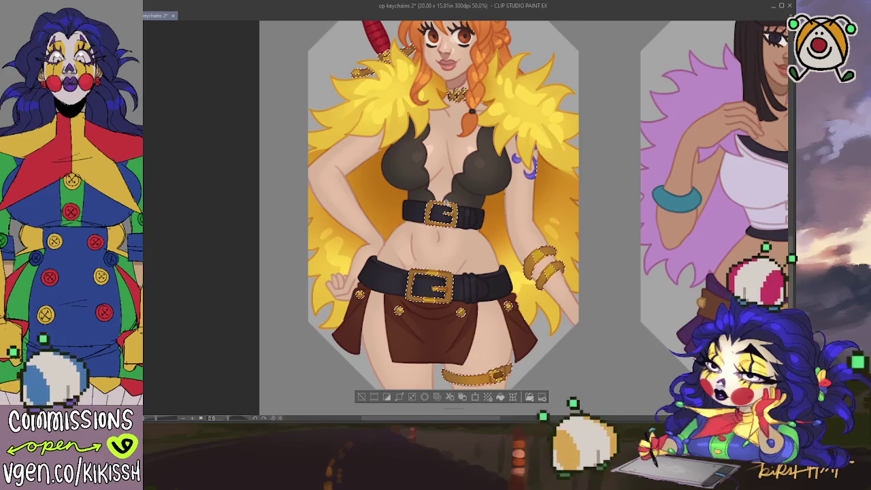
pyautogui.hotkey('ctrl', 'd')
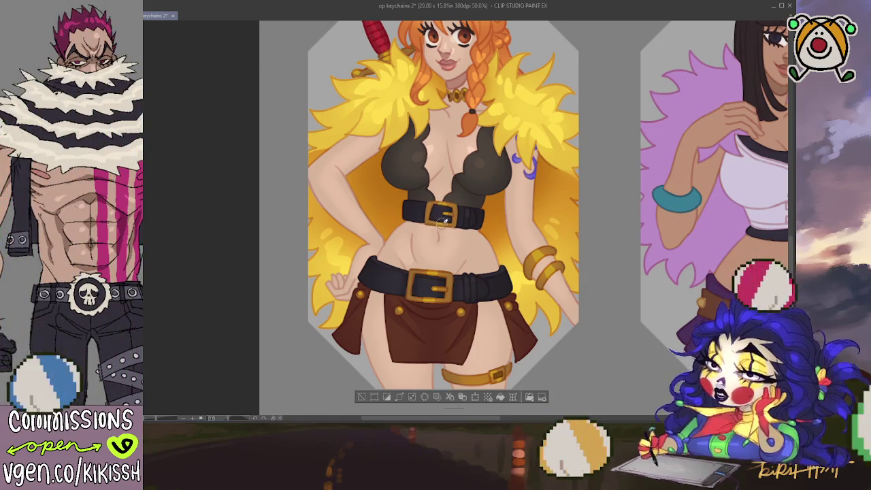
pyautogui.moveTo(504, 232); pyautogui.dragTo(518, 307)
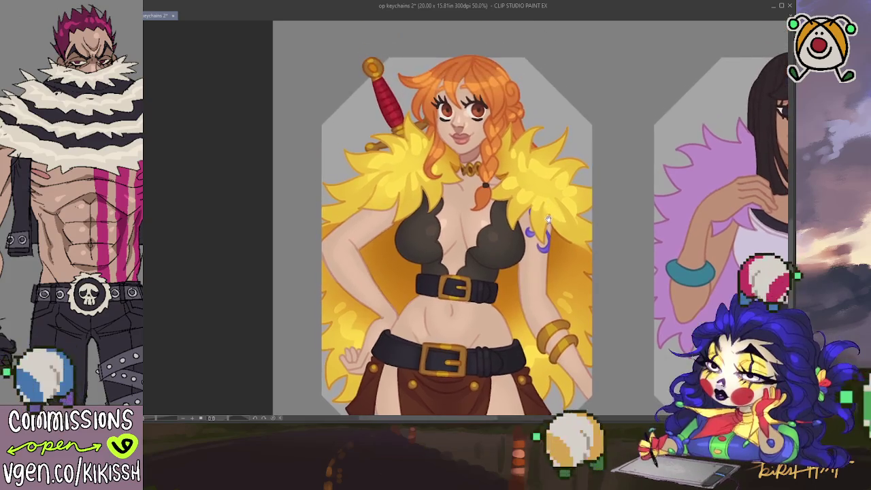
pyautogui.moveTo(547, 219); pyautogui.dragTo(539, 168)
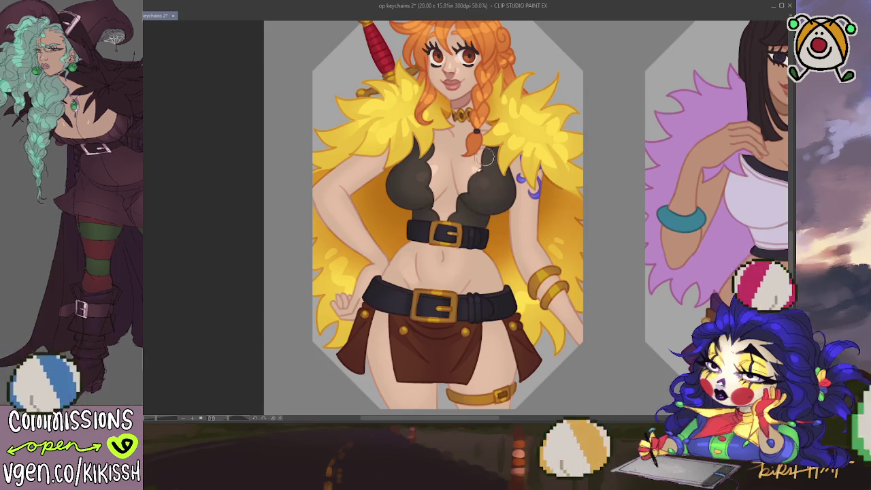
pyautogui.moveTo(562, 237)
pyautogui.mouseDown()
pyautogui.moveTo(565, 261)
pyautogui.moveTo(555, 250)
pyautogui.mouseUp()
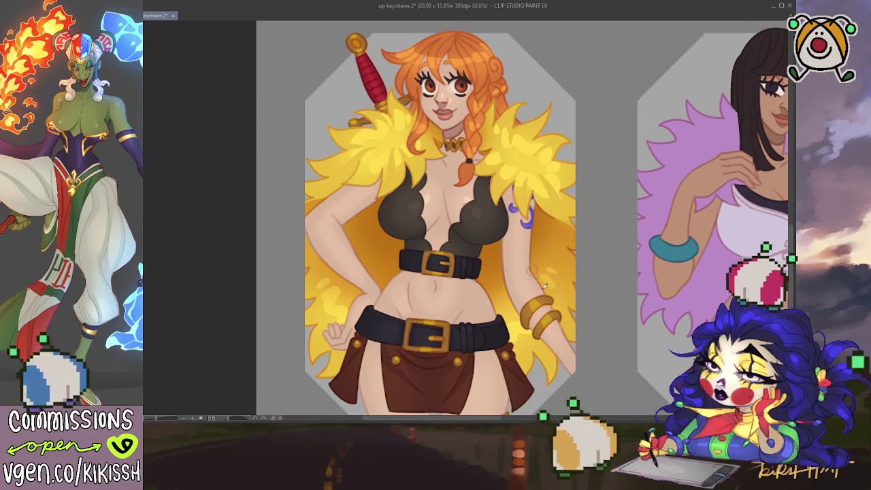
pyautogui.moveTo(565, 310); pyautogui.dragTo(555, 270)
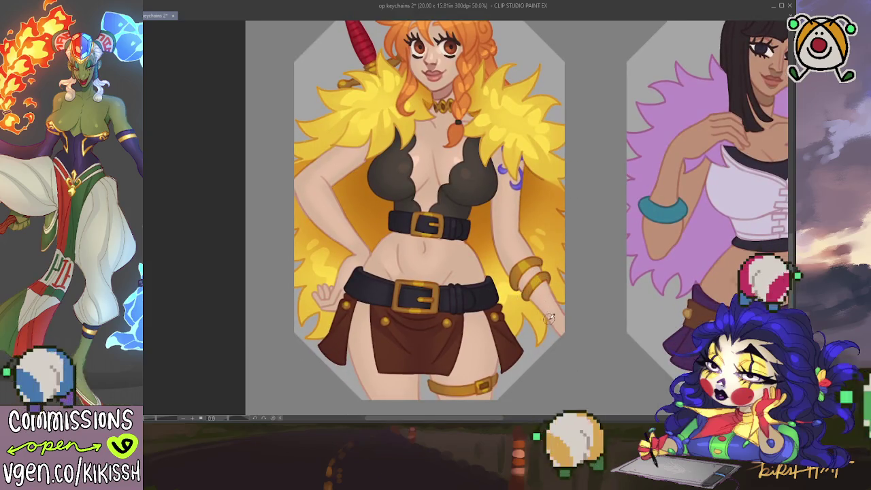
pyautogui.moveTo(529, 324); pyautogui.dragTo(529, 279)
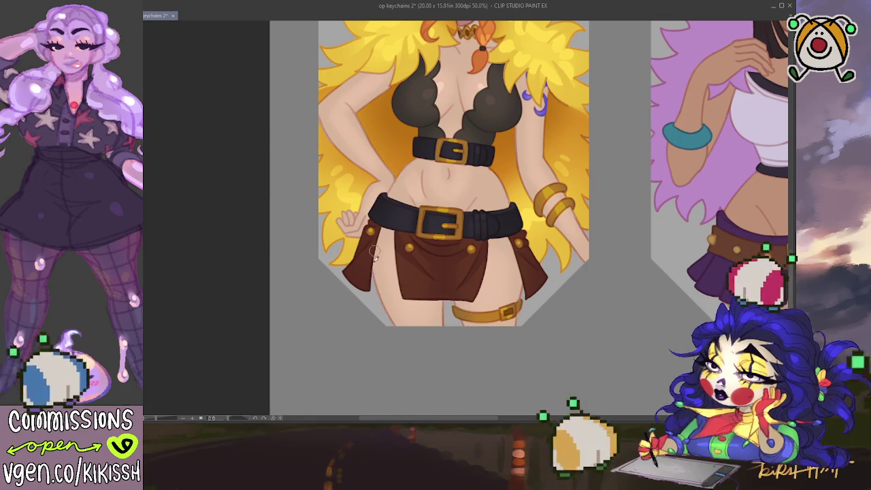
pyautogui.moveTo(374, 250); pyautogui.dragTo(398, 298)
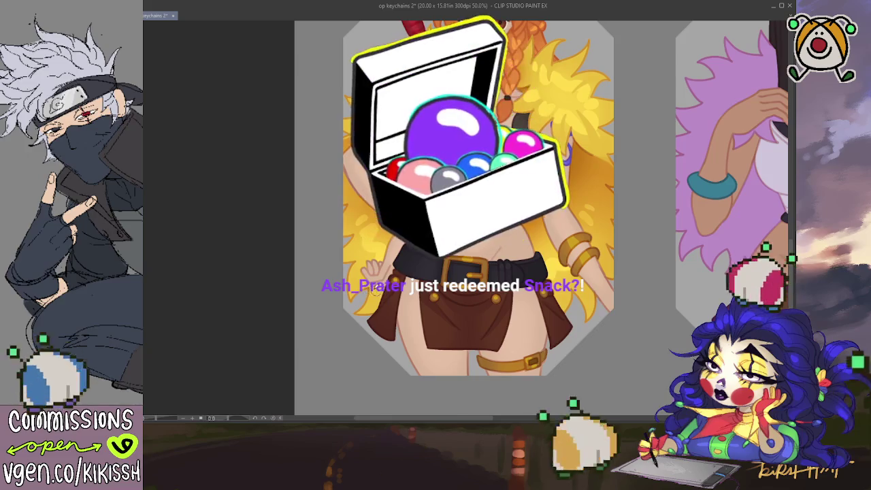
pyautogui.scroll(4, 488, 180)
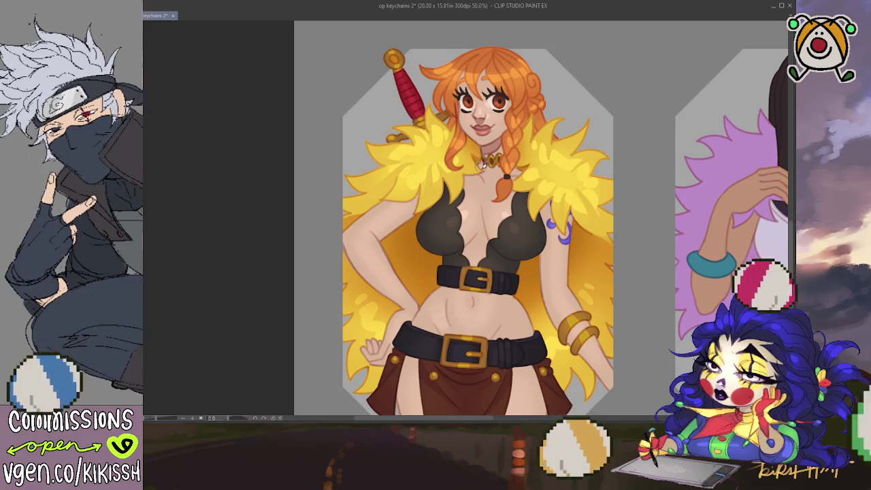
# Step: Auto-select the orange-haired figure's silhouette, including the yellow fur and canvas edge
pyautogui.moveTo(546, 254); pyautogui.dragTo(539, 215)
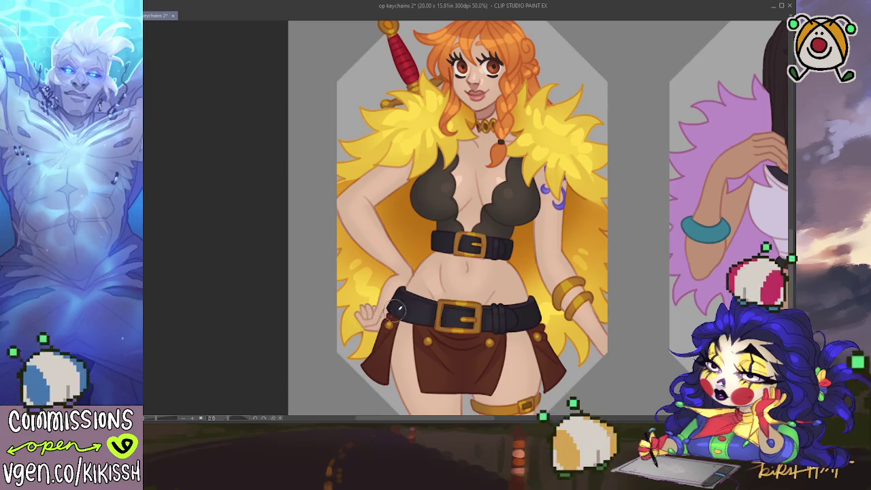
pyautogui.moveTo(482, 137); pyautogui.dragTo(488, 174)
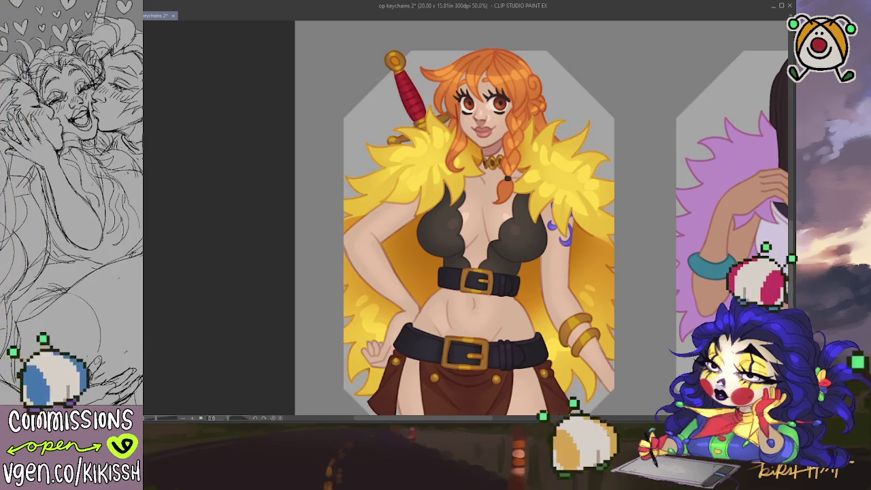
pyautogui.click(564, 115)
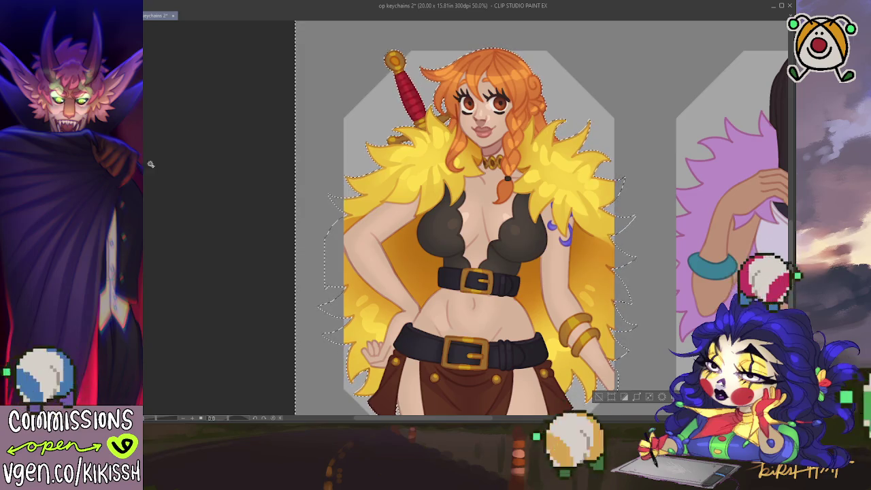
# Step: Clear the selection and zoom in, recentring the view on the face and hair
pyautogui.hotkey('ctrl', 'd')
pyautogui.scroll(2, 501, 120)
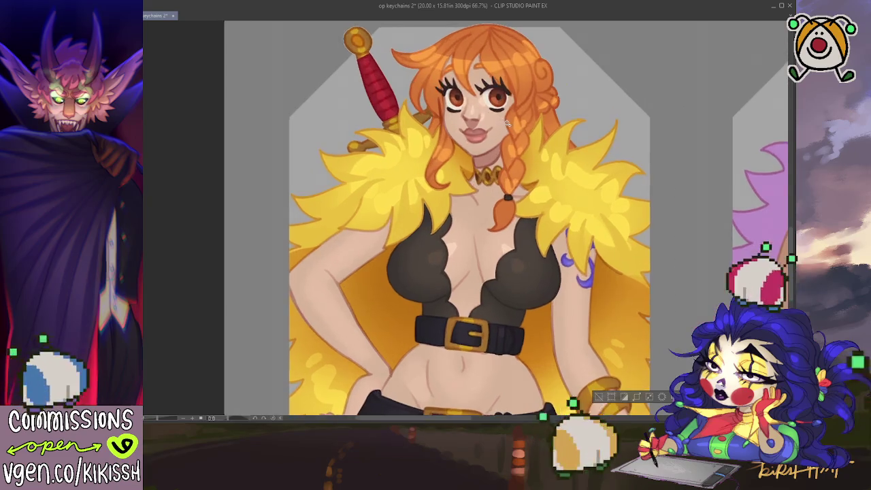
pyautogui.scroll(1, 472, 165)
pyautogui.moveTo(473, 165); pyautogui.dragTo(469, 182)
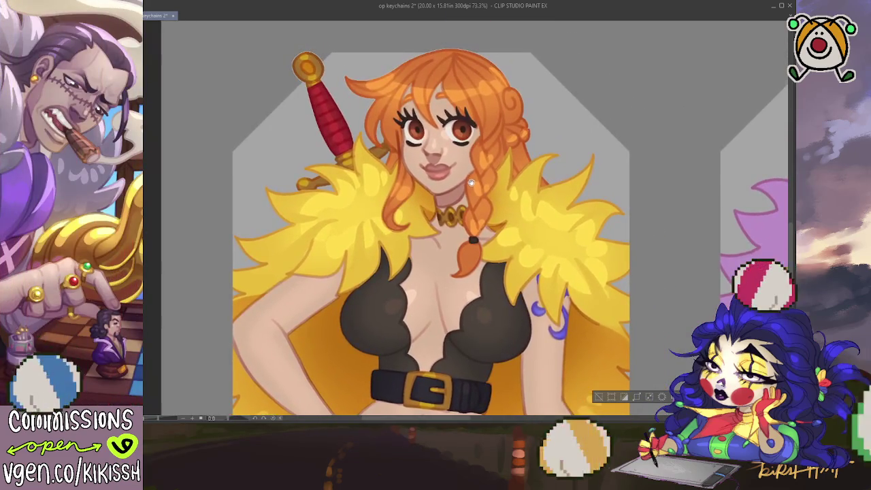
pyautogui.moveTo(515, 254)
pyautogui.mouseDown()
pyautogui.moveTo(475, 203)
pyautogui.moveTo(452, 206)
pyautogui.mouseUp()
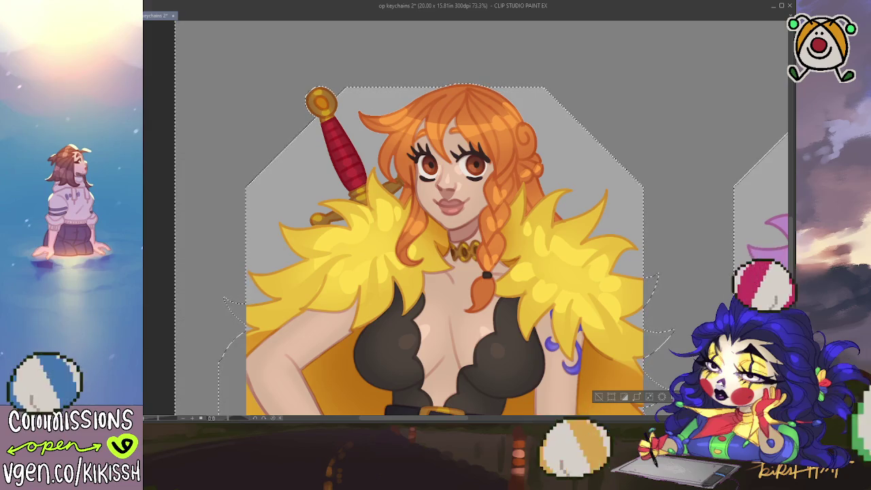
# Step: Restore the selection, then Auto Select only the hair, fur collar and sword outline
pyautogui.hotkey('ctrl', 'd')
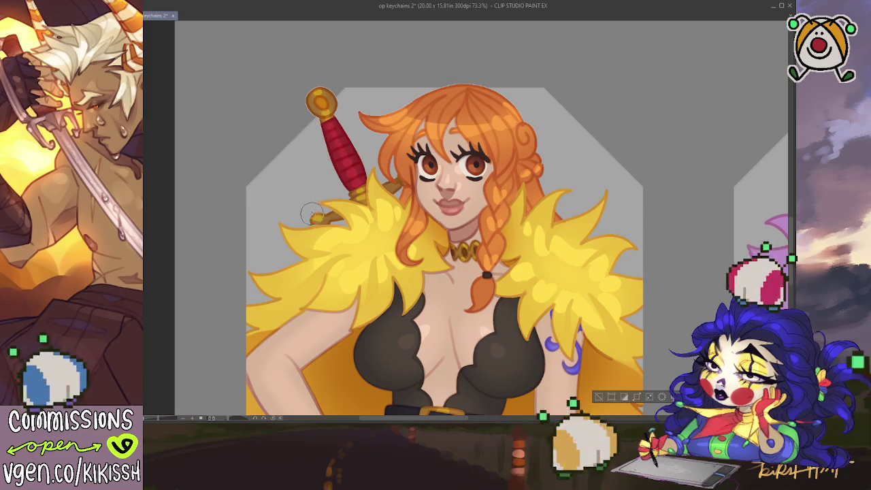
pyautogui.hotkey('ctrl', 'shift', 'i')
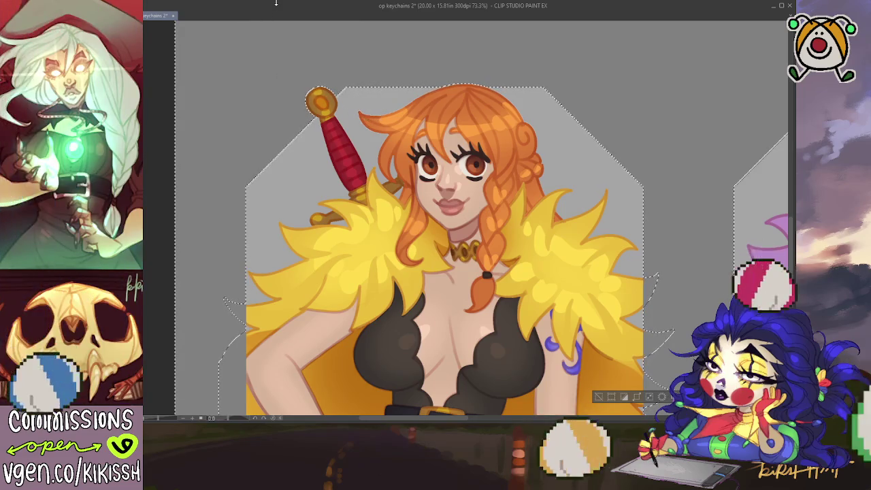
pyautogui.click(244, 230)
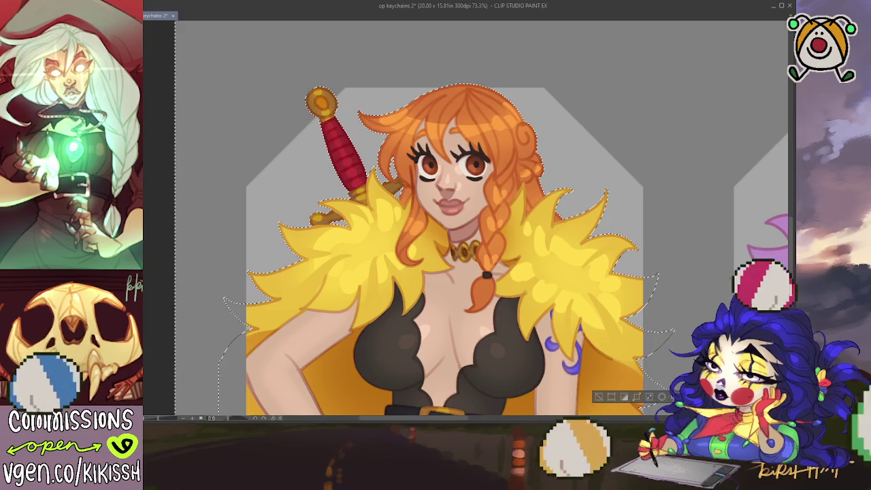
pyautogui.scroll(3, 268, 136)
# Step: Zoom in on the hair and sword, and try then undo an Auto Select there
pyautogui.scroll(2, 268, 136)
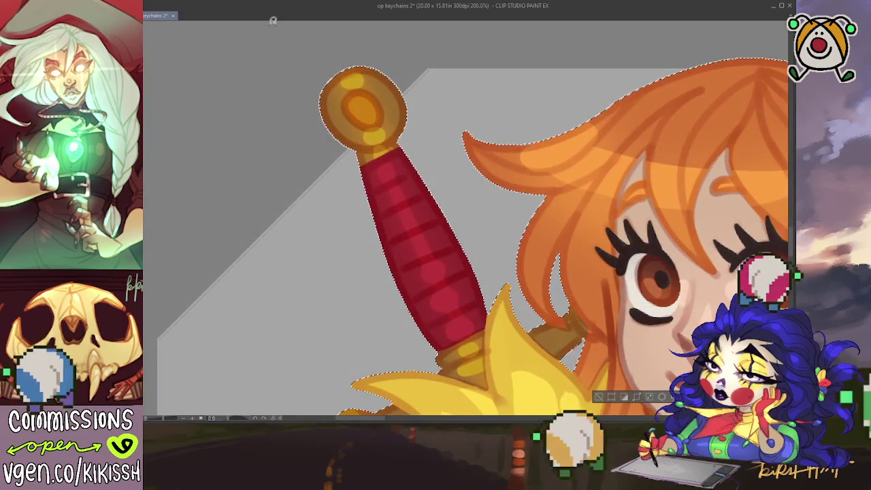
pyautogui.hotkey('ctrl', 'd')
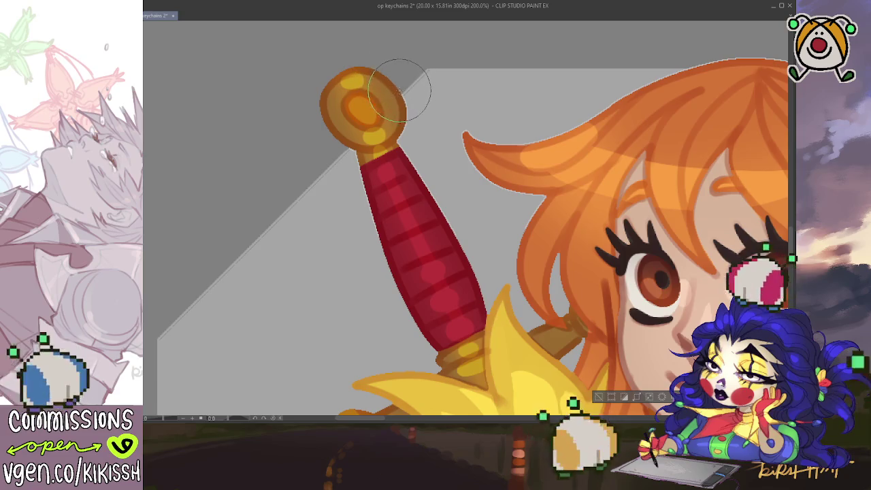
pyautogui.moveTo(521, 78); pyautogui.dragTo(580, 73)
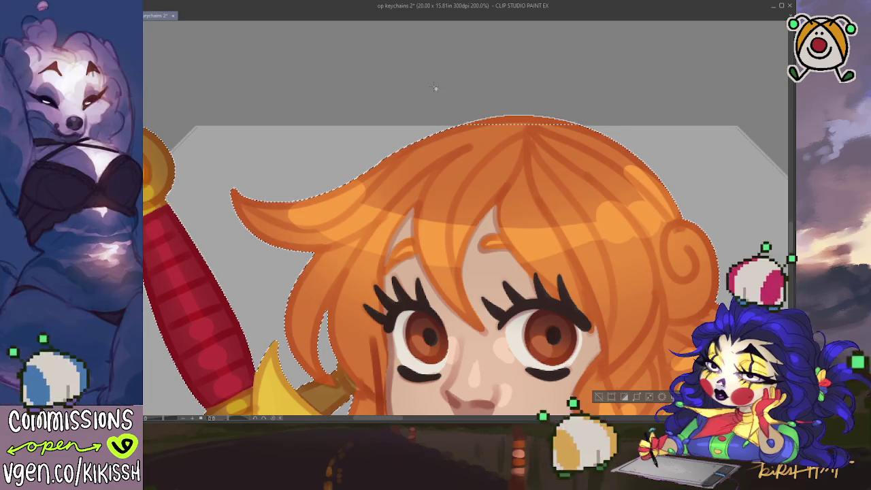
pyautogui.click(455, 124)
pyautogui.hotkey('ctrl', 'z')
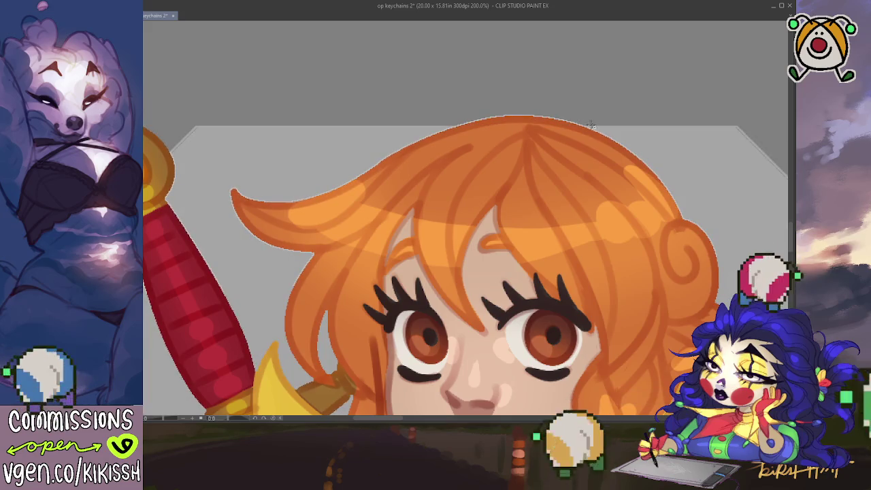
# Step: Try a rectangular selection above the hair, select the outline, and enlarge the brush
pyautogui.moveTo(592, 125); pyautogui.dragTo(421, 101)
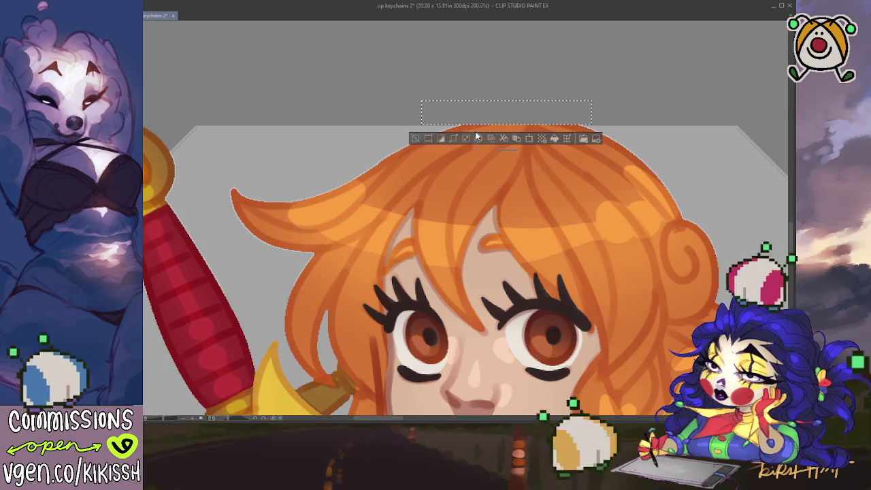
pyautogui.click(510, 142)
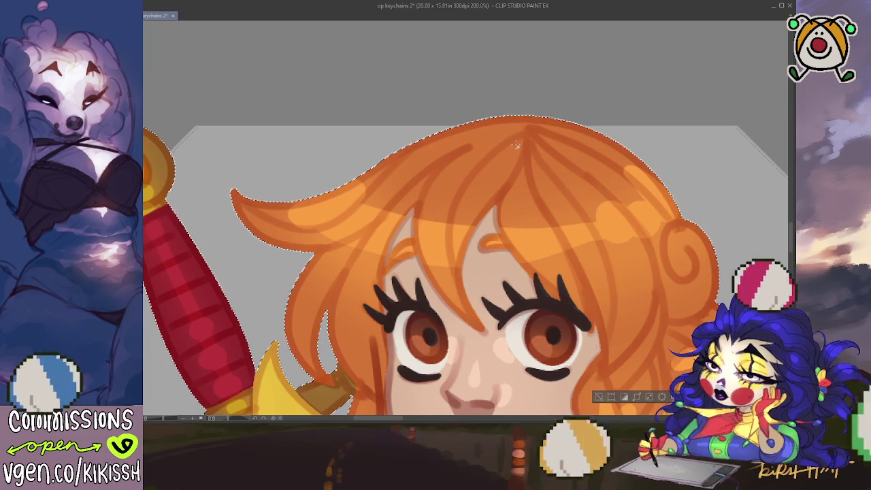
pyautogui.press('b')
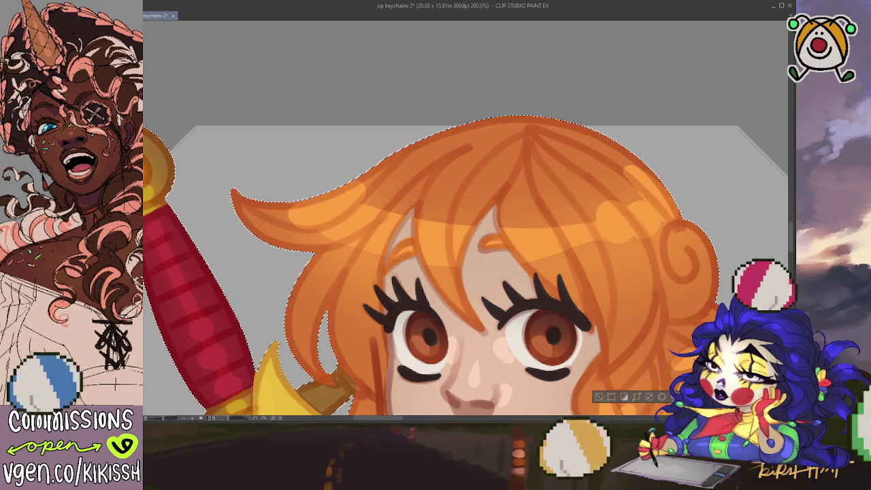
# Step: Clear the hair selection and zoom out to show the full figure beside the second keychain
pyautogui.hotkey('ctrl', 'd')
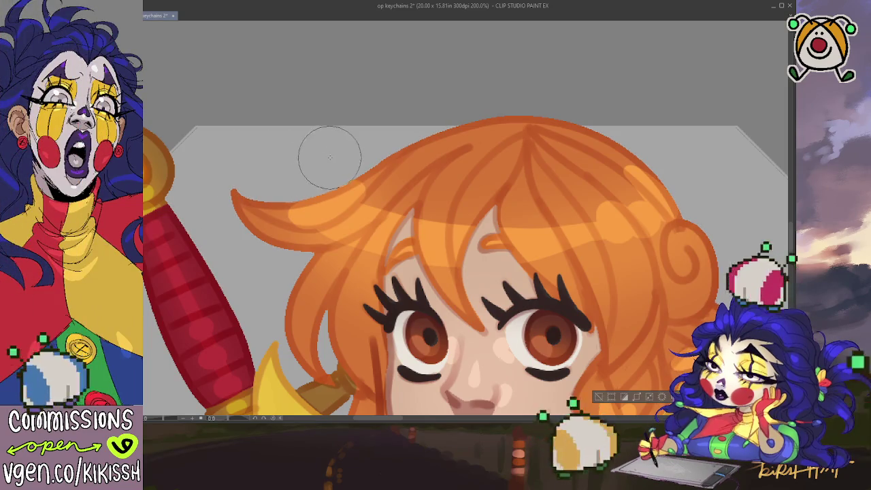
pyautogui.scroll(-4, 328, 158)
pyautogui.scroll(-2, 347, 156)
pyautogui.scroll(-2, 482, 206)
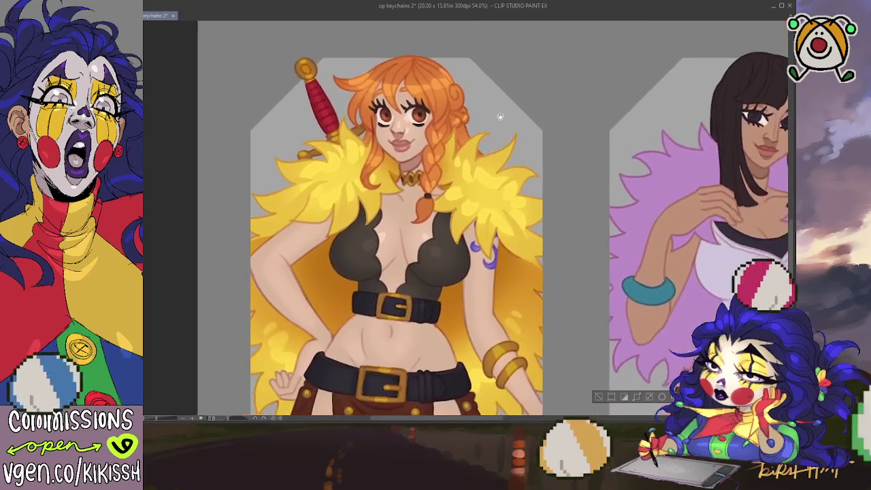
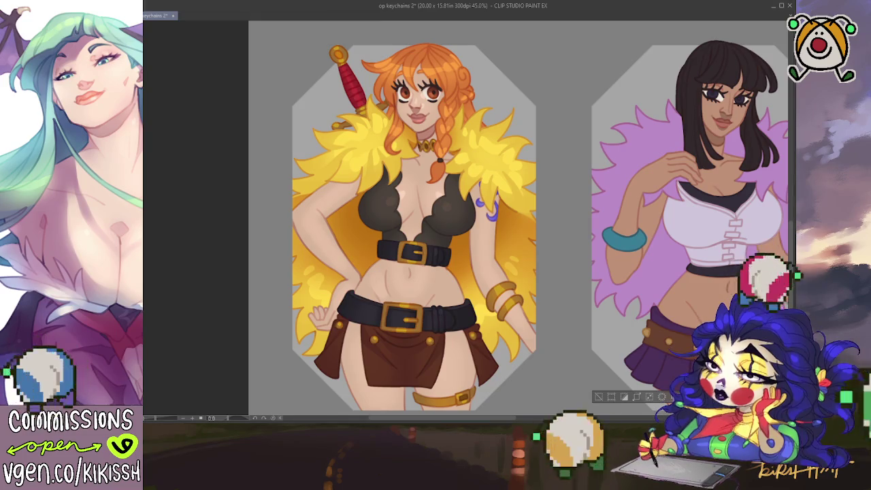
# Step: Zoom in and nudge the view onto Nami's octagon keychain card
pyautogui.scroll(1, 542, 307)
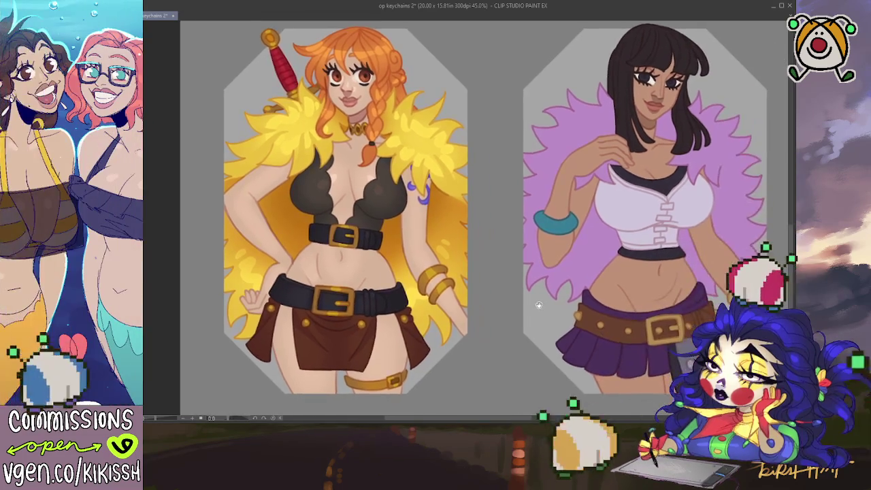
pyautogui.scroll(1, 542, 307)
pyautogui.scroll(1, 564, 313)
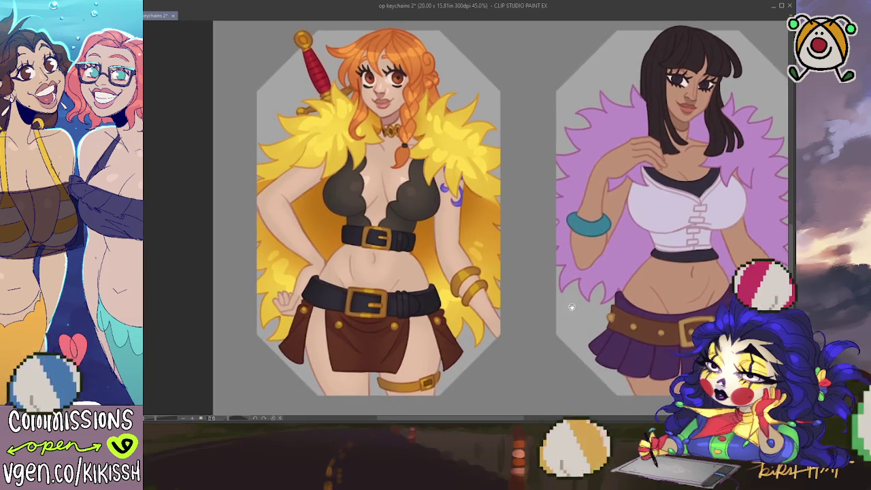
pyautogui.moveTo(585, 320); pyautogui.dragTo(586, 317)
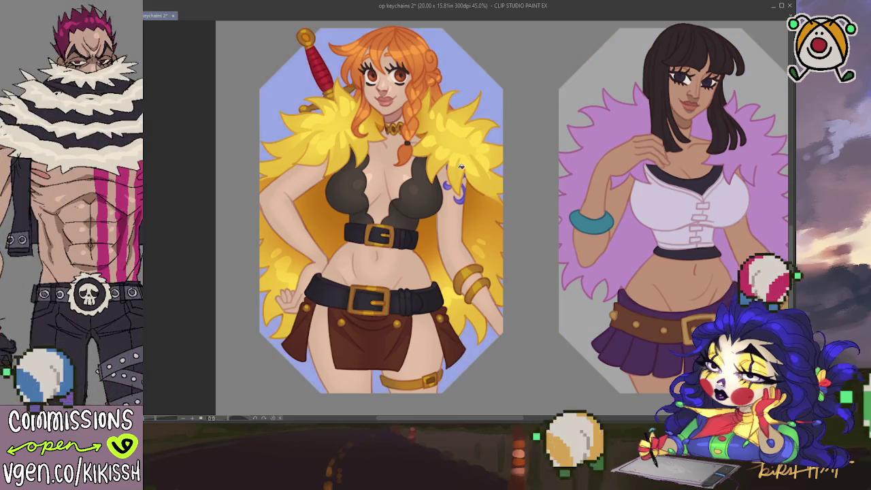
# Step: Fill Nami's keychain background with lavender purple
pyautogui.scroll(-1, 474, 165)
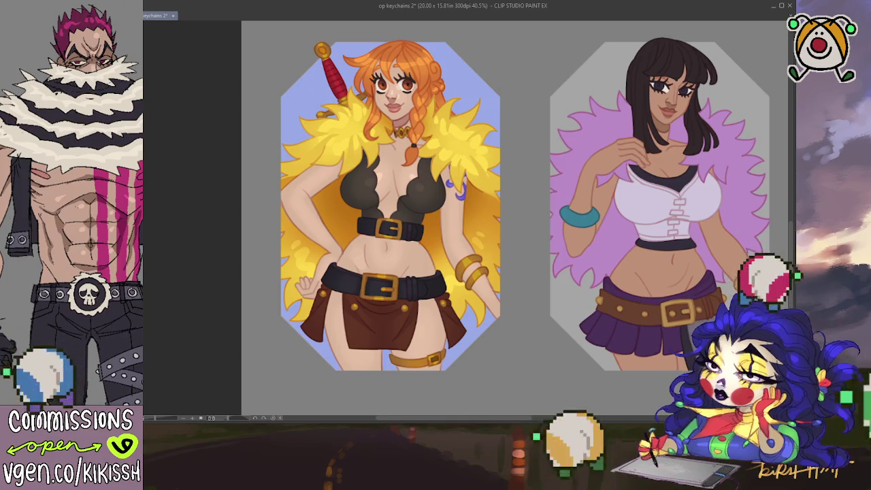
pyautogui.click(477, 107)
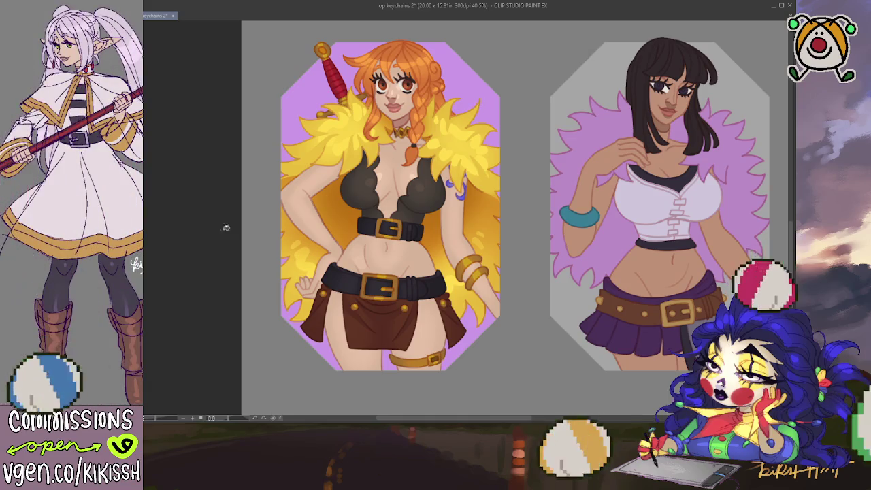
pyautogui.scroll(10, 324, 296)
pyautogui.scroll(2, 323, 296)
pyautogui.scroll(2, 323, 296)
pyautogui.scroll(1, 323, 296)
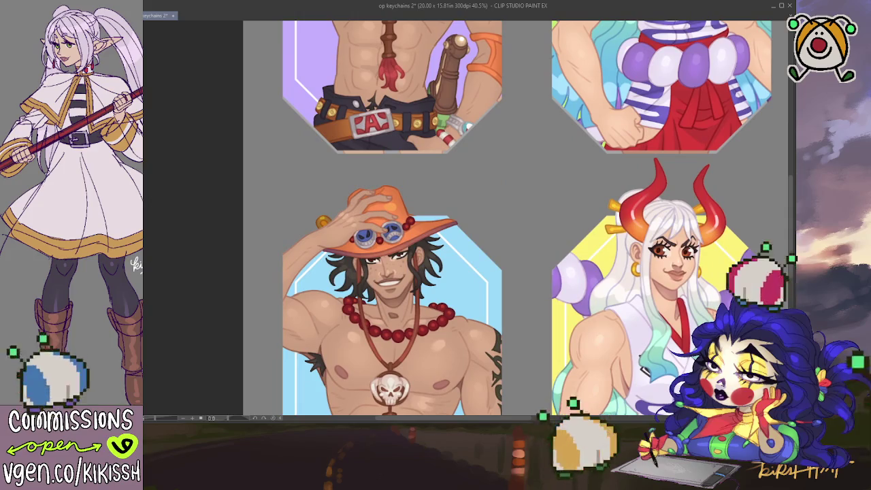
pyautogui.scroll(-10, 516, 218)
# Step: Bring Nami's and Robin's keychains into view and fill Robin's grey background pink
pyautogui.moveTo(537, 273); pyautogui.dragTo(538, 120)
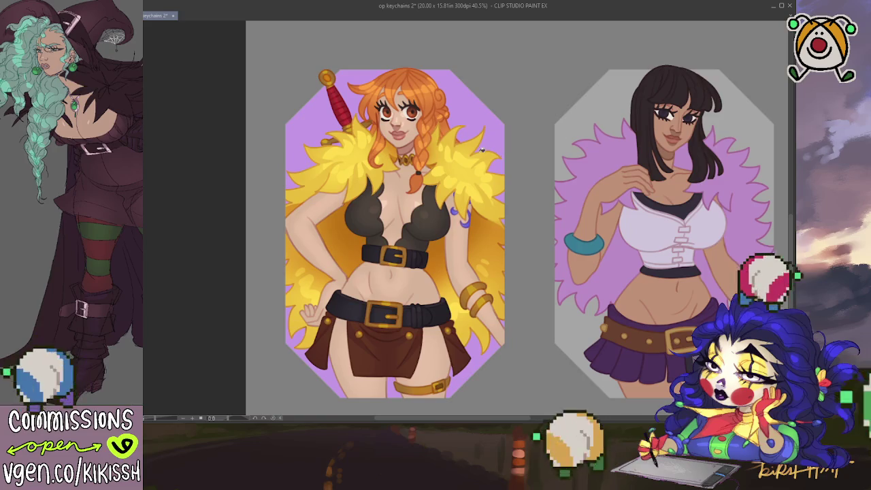
pyautogui.moveTo(537, 121); pyautogui.dragTo(496, 100)
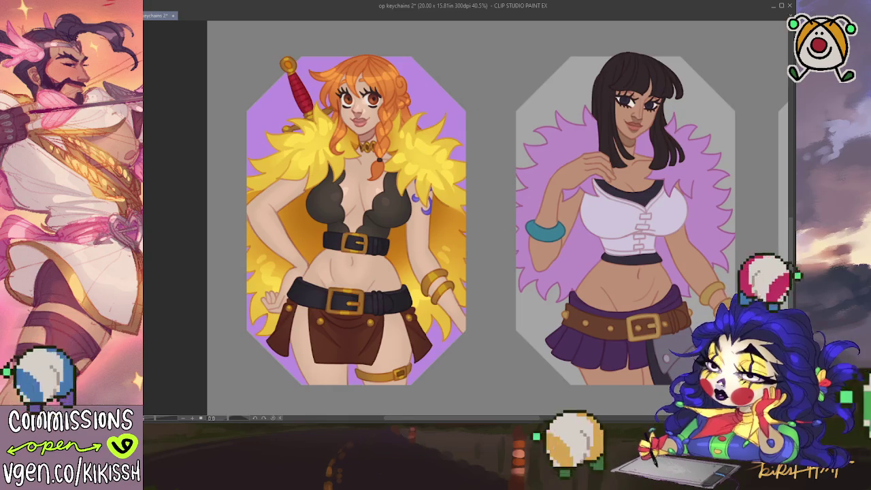
pyautogui.moveTo(594, 208); pyautogui.dragTo(541, 201)
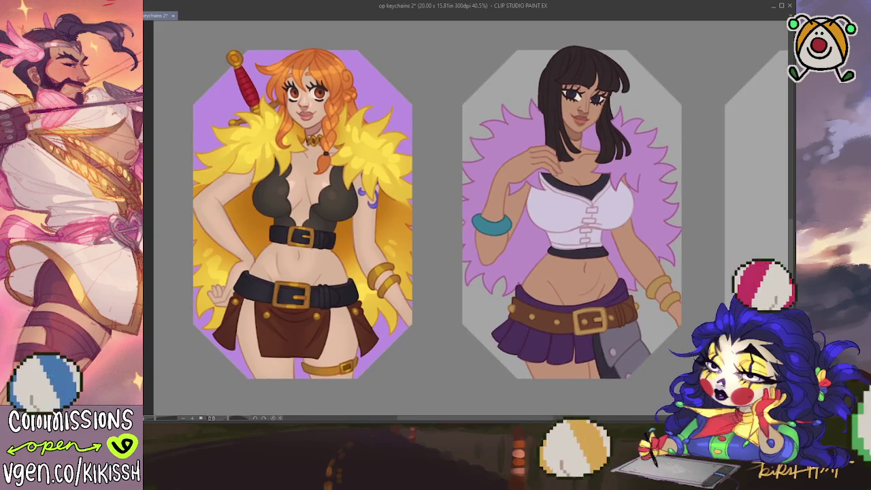
pyautogui.click(642, 170)
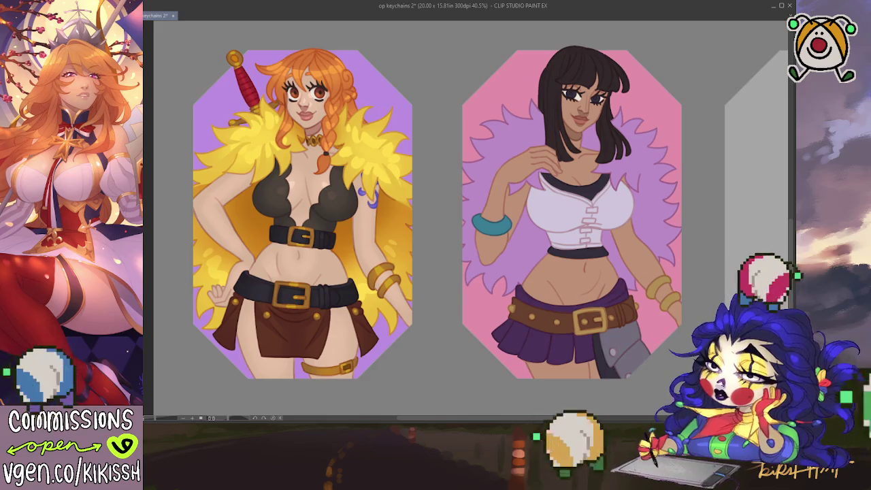
# Step: Zoom out to review the whole sheet, then zoom back in on the Nami and Robin row
pyautogui.scroll(2, 650, 290)
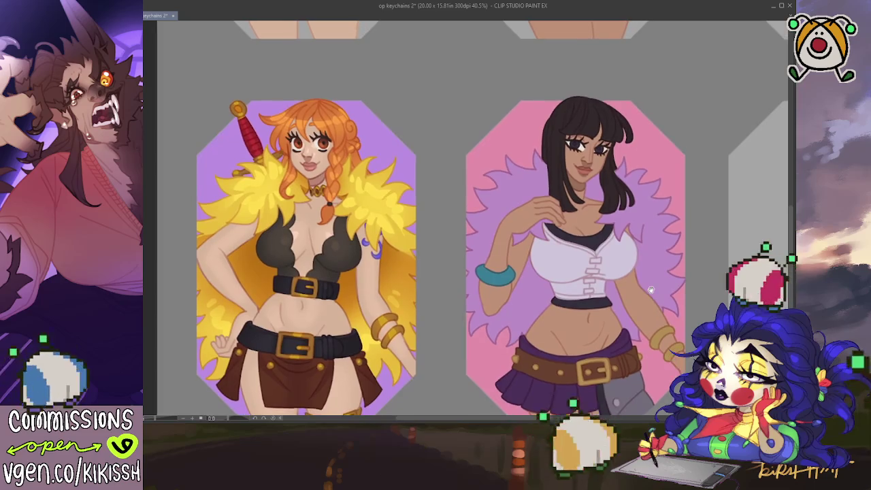
pyautogui.scroll(-3, 653, 287)
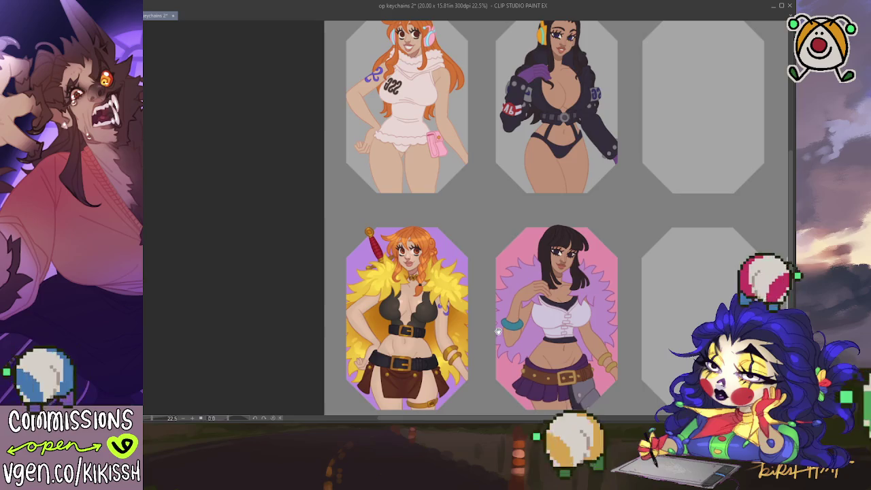
pyautogui.scroll(1, 495, 350)
pyautogui.moveTo(494, 350); pyautogui.dragTo(494, 360)
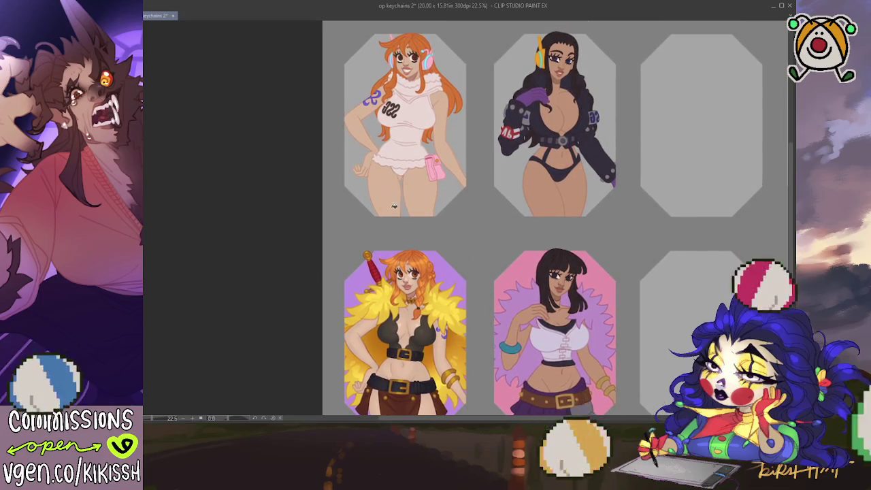
pyautogui.moveTo(470, 288); pyautogui.dragTo(437, 170)
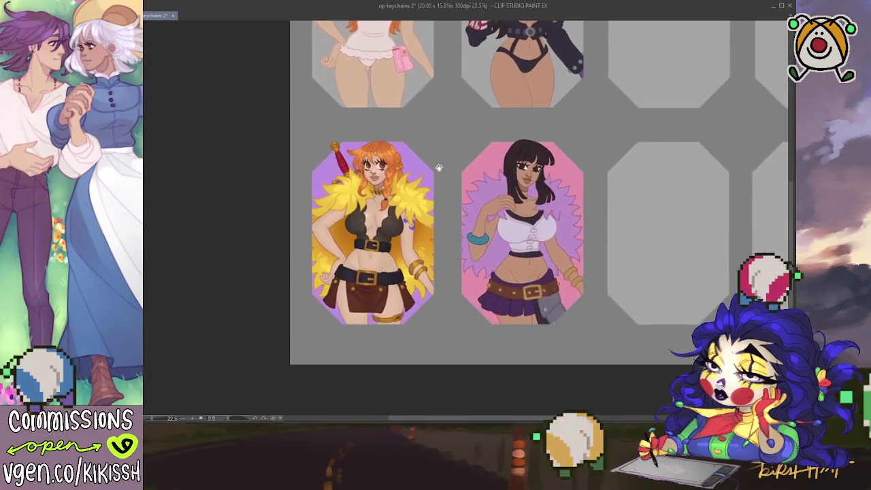
pyautogui.scroll(1, 461, 205)
pyautogui.scroll(4, 460, 205)
pyautogui.moveTo(475, 204); pyautogui.dragTo(546, 211)
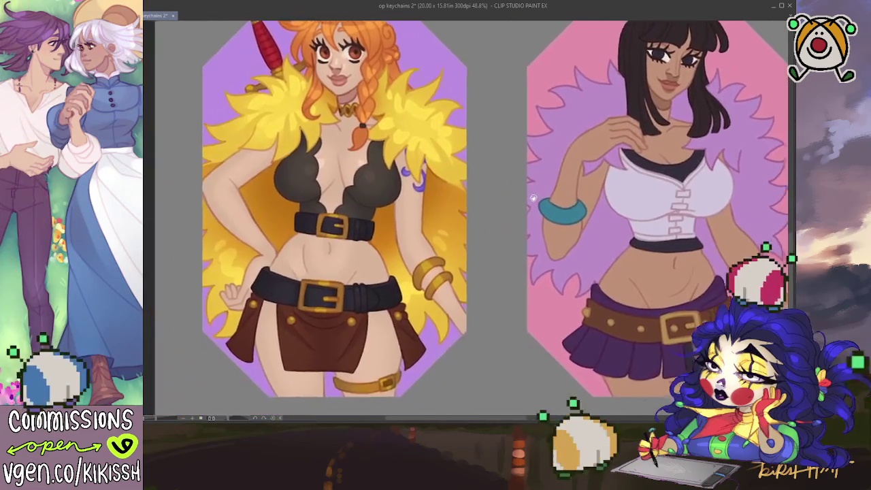
pyautogui.scroll(-1, 546, 212)
pyautogui.scroll(-1, 546, 212)
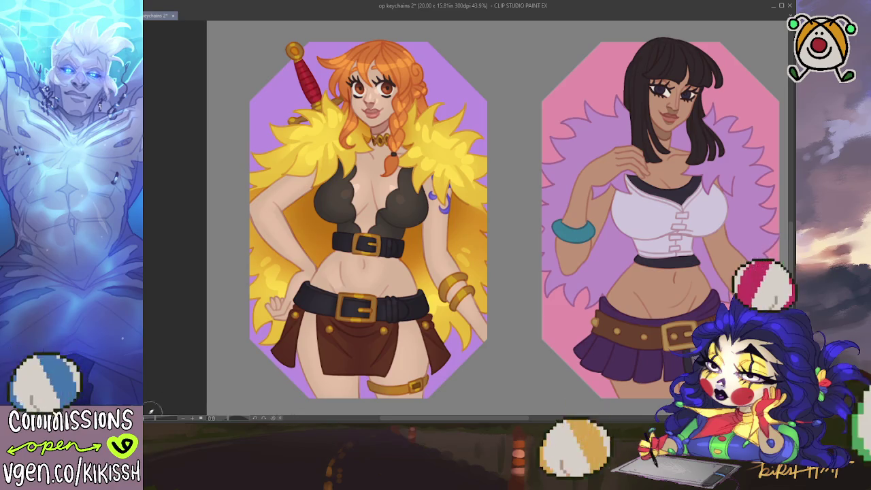
pyautogui.moveTo(381, 277); pyautogui.dragTo(368, 271)
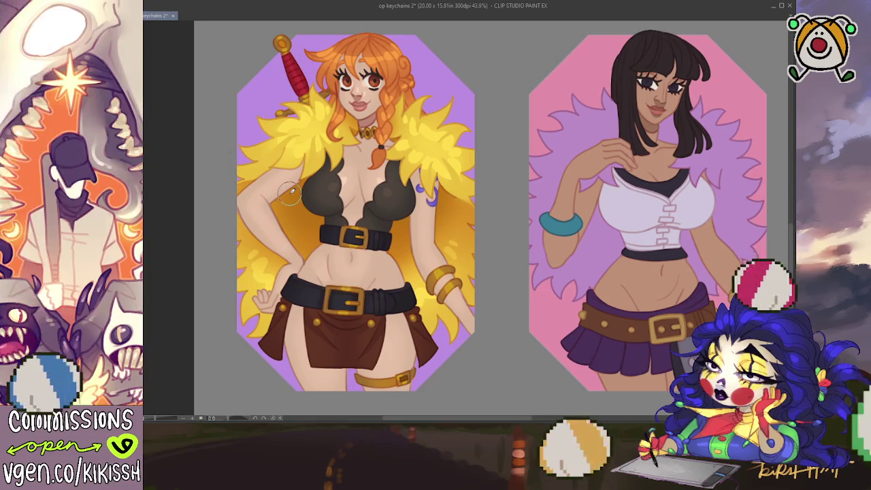
pyautogui.hscroll(5, 263, 212)
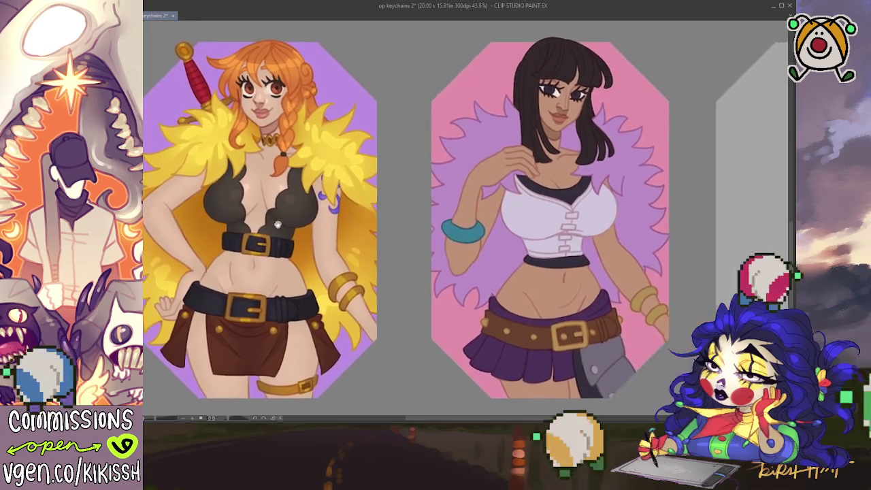
pyautogui.moveTo(390, 224); pyautogui.dragTo(387, 223)
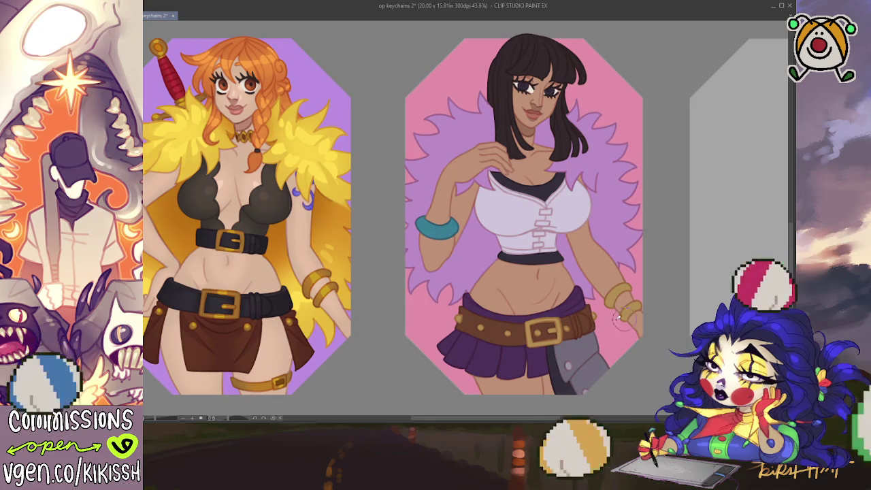
pyautogui.hscroll(1, 599, 331)
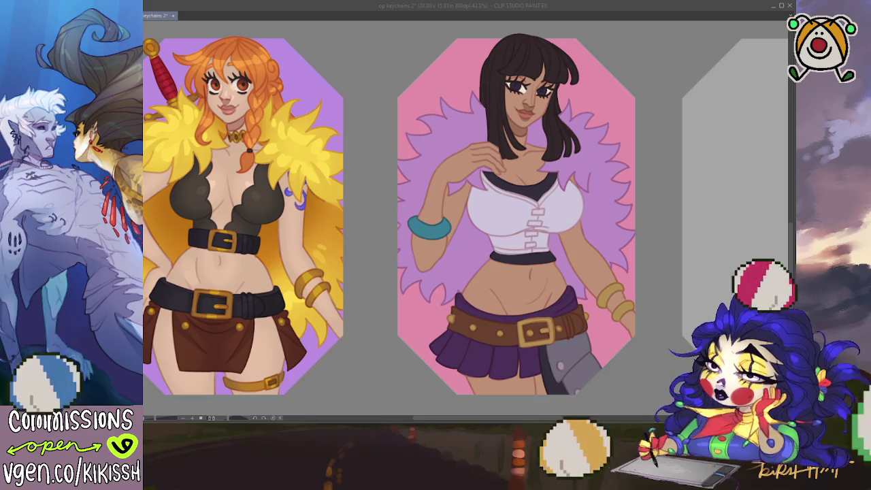
pyautogui.moveTo(643, 364); pyautogui.dragTo(657, 365)
pyautogui.scroll(2, 657, 365)
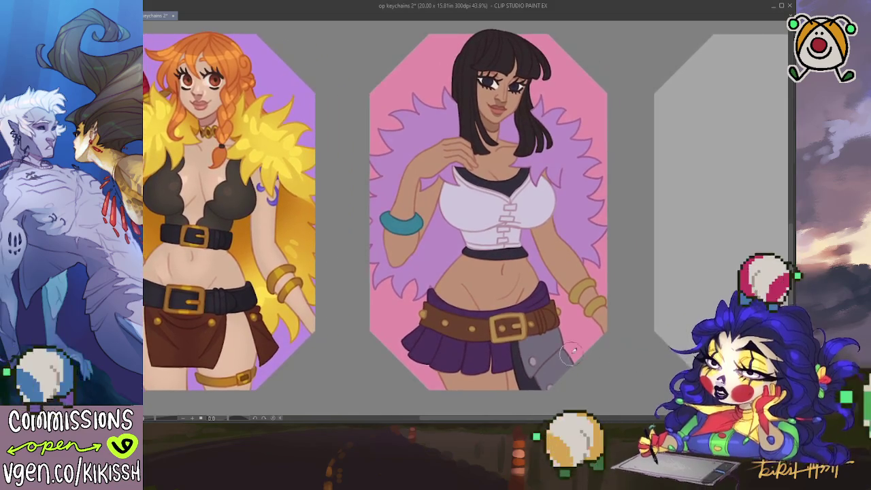
pyautogui.scroll(1, 552, 338)
pyautogui.scroll(-1, 552, 338)
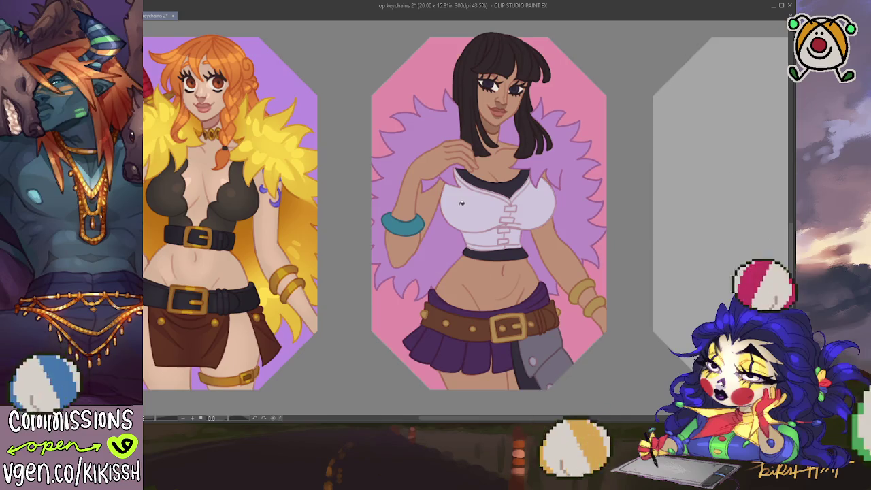
# Step: Fill Robin's pink keychain background with orange
pyautogui.click(472, 222)
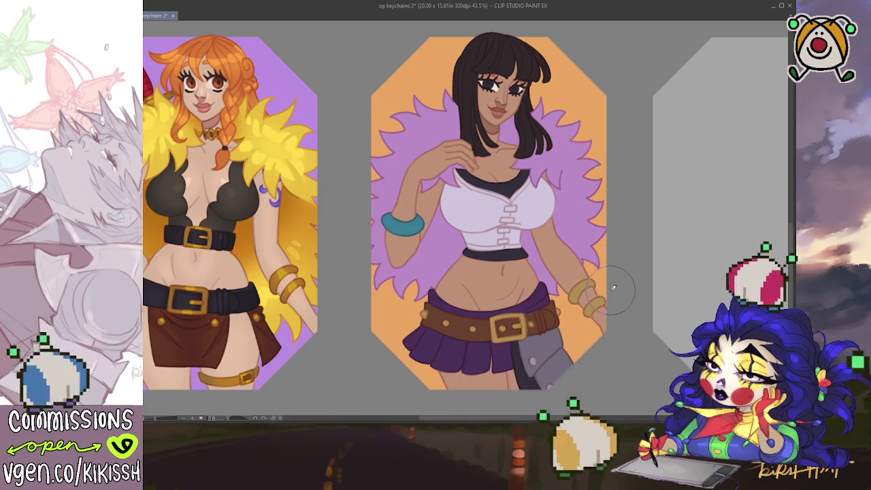
pyautogui.hscroll(-3, 596, 310)
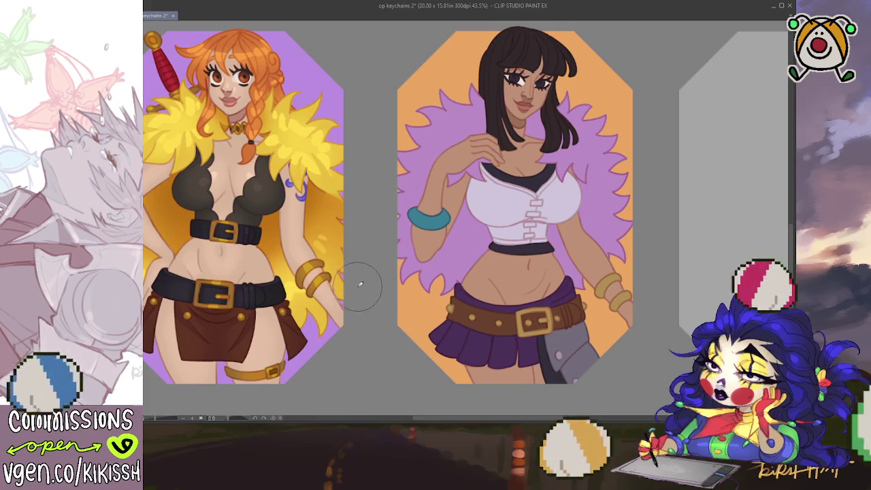
pyautogui.scroll(5, 388, 272)
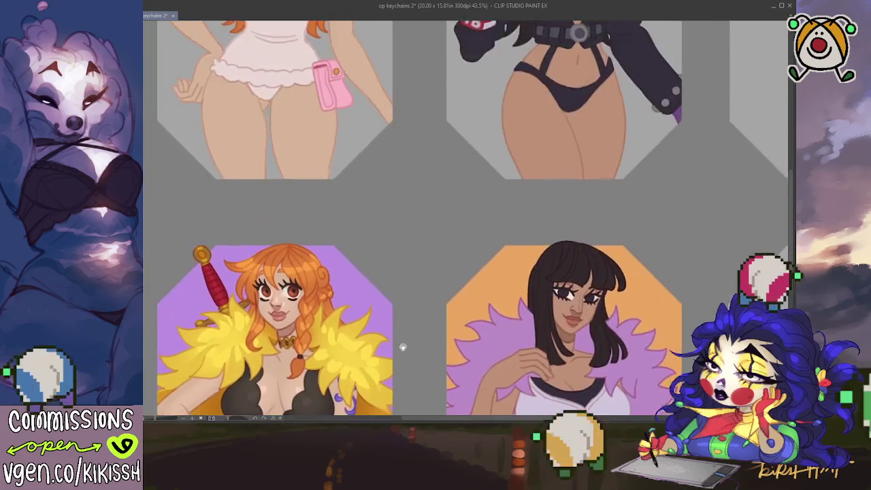
# Step: Review the lower pair, then fill the top-left design's background with purple
pyautogui.scroll(4, 404, 347)
pyautogui.scroll(2, 409, 350)
pyautogui.scroll(-6, 404, 272)
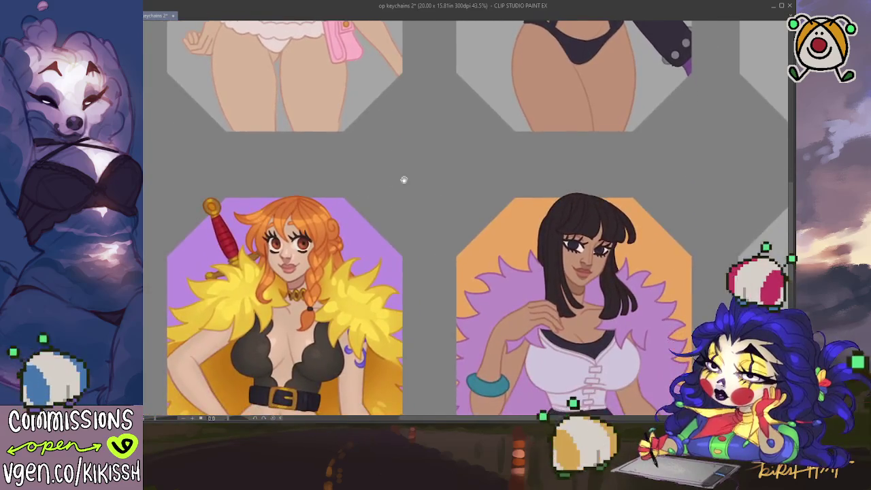
pyautogui.scroll(-1, 408, 163)
pyautogui.scroll(-1, 413, 147)
pyautogui.scroll(-1, 408, 123)
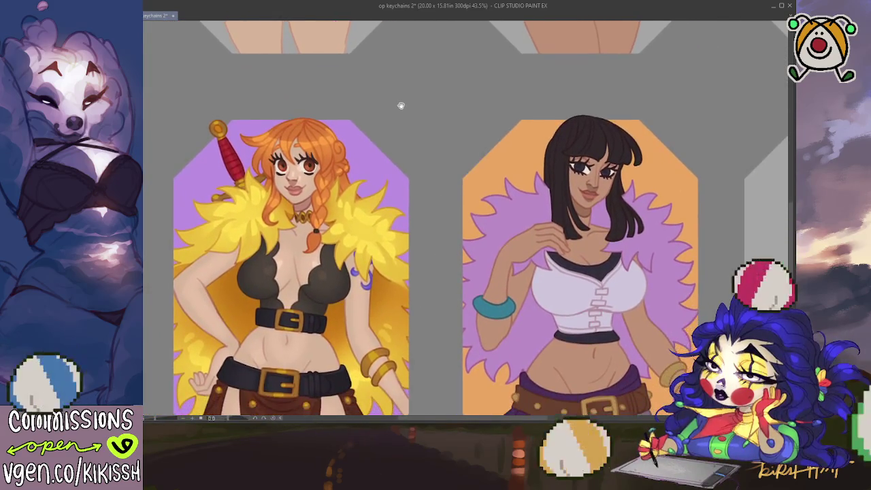
pyautogui.scroll(-2, 411, 102)
pyautogui.moveTo(413, 100); pyautogui.dragTo(327, 83)
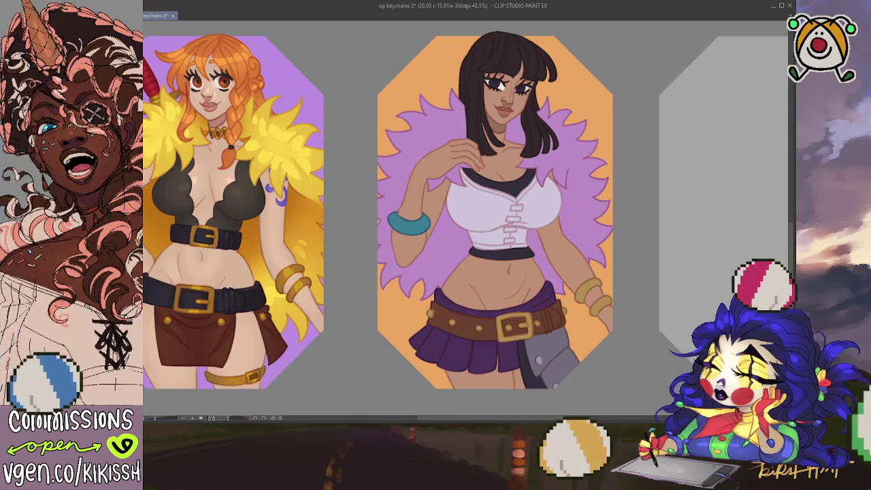
pyautogui.scroll(3, 651, 272)
pyautogui.scroll(4, 614, 253)
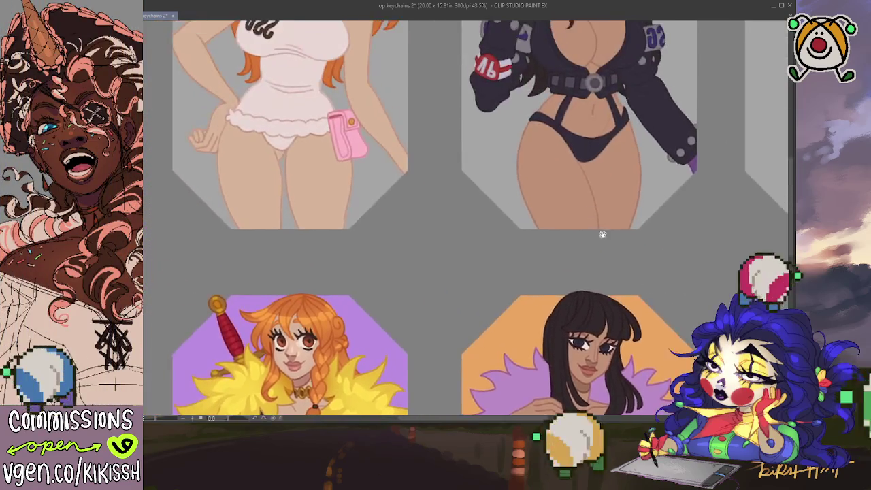
pyautogui.scroll(1, 441, 258)
pyautogui.scroll(2, 327, 314)
pyautogui.click(370, 202)
# Step: Try orange on the top-right background, then undo the trial fills
pyautogui.scroll(-2, 426, 185)
pyautogui.scroll(2, 420, 249)
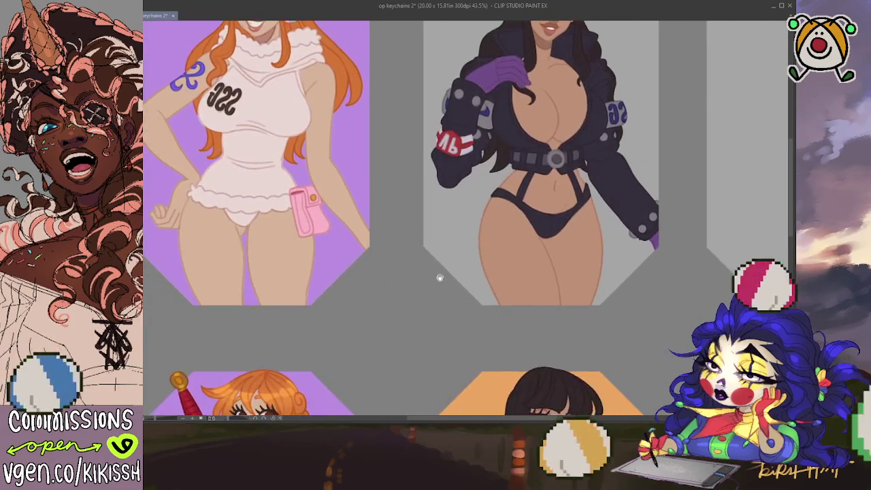
pyautogui.click(439, 225)
pyautogui.scroll(2, 381, 272)
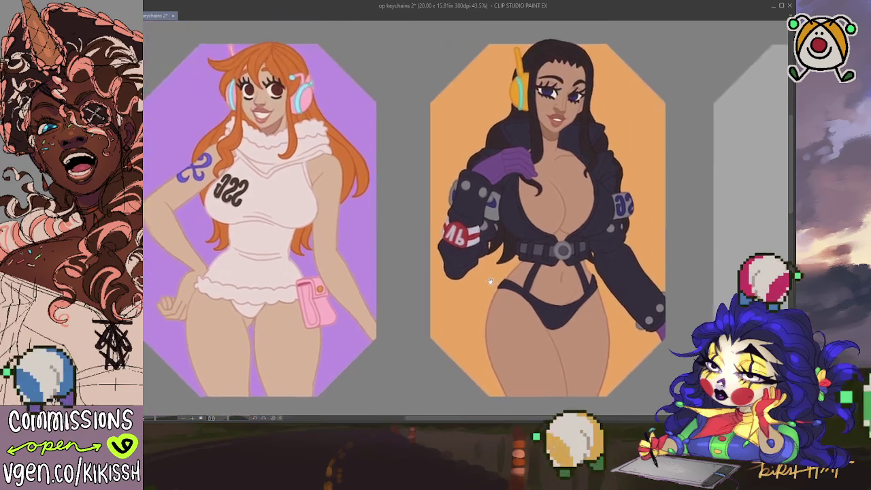
pyautogui.hotkey('ctrl', 'z')
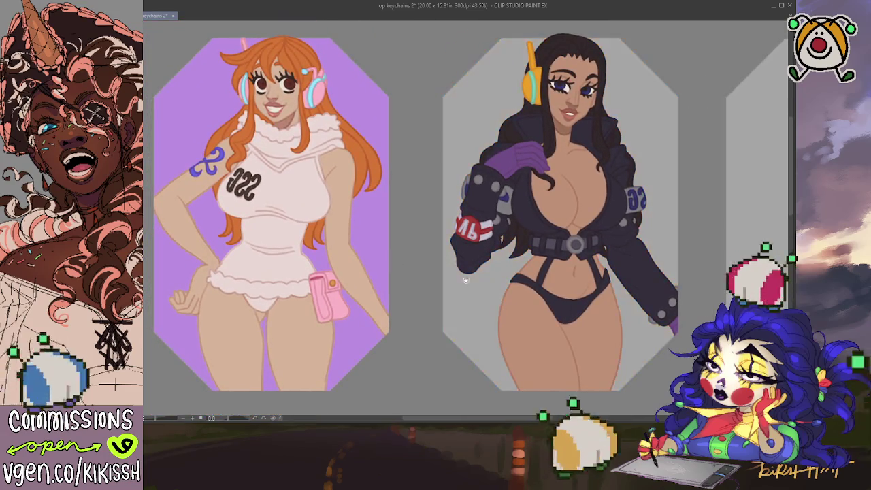
pyautogui.scroll(-5, 463, 285)
pyautogui.hotkey('ctrl', 'z')
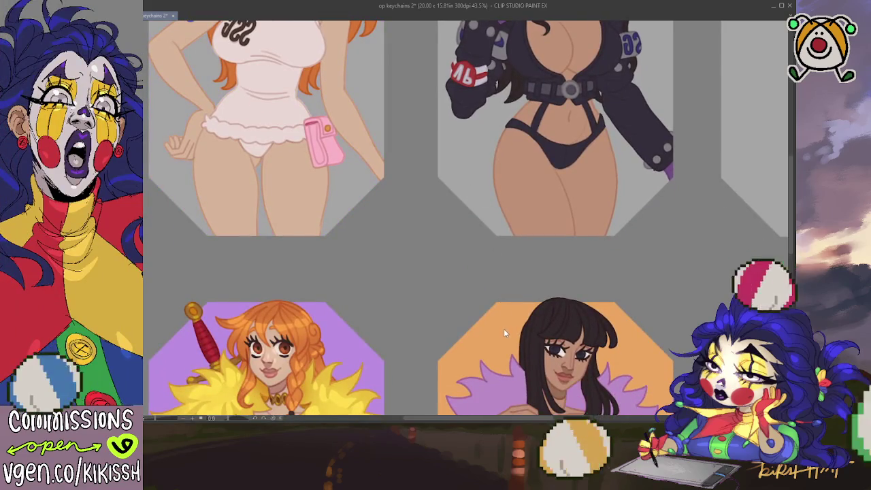
# Step: Fill both the lower and top-right Robin backgrounds with pink
pyautogui.click(504, 331)
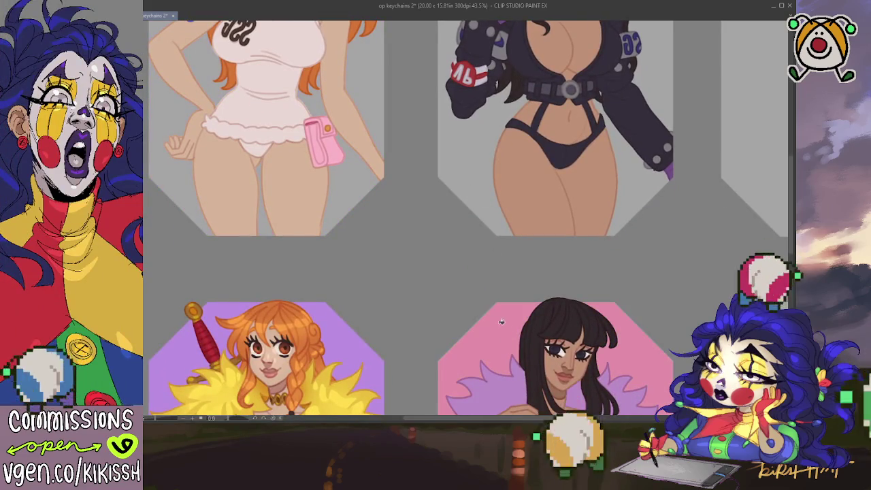
pyautogui.scroll(3, 476, 300)
pyautogui.click(476, 200)
pyautogui.scroll(1, 474, 271)
pyautogui.moveTo(475, 271); pyautogui.dragTo(483, 275)
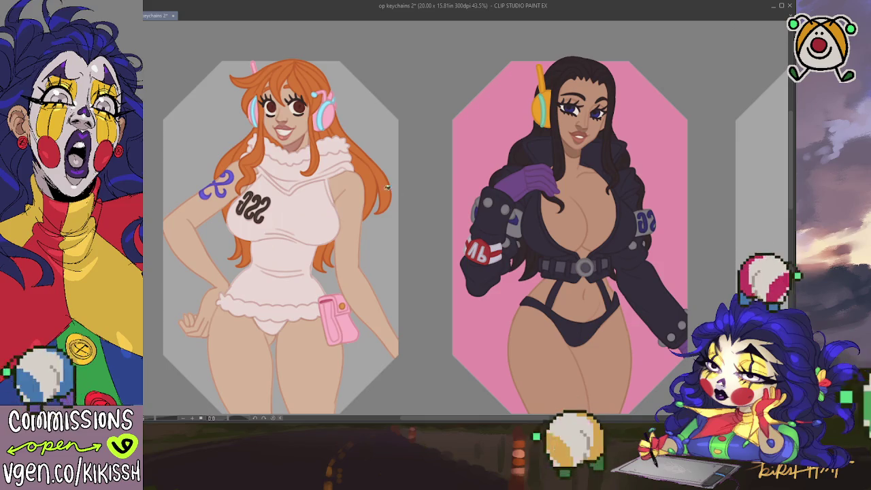
# Step: Try orange on the top-left Nami background, then undo back to purple
pyautogui.click(385, 204)
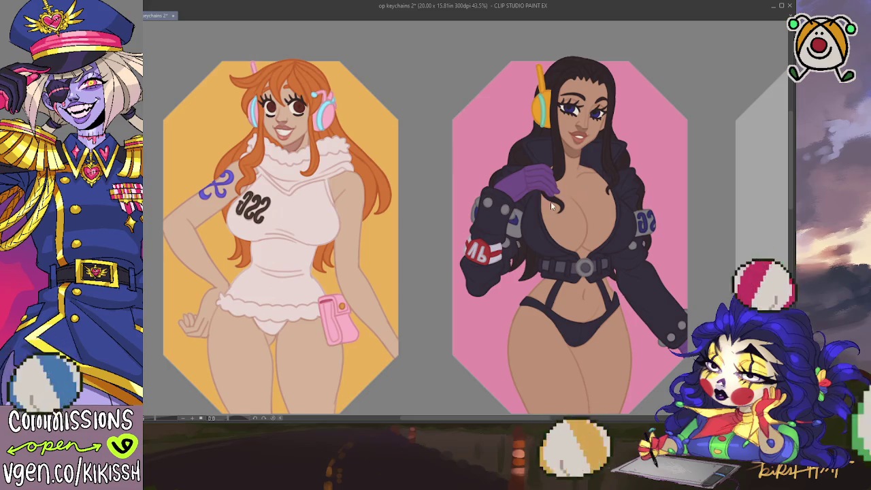
pyautogui.hotkey('ctrl', 'z')
pyautogui.scroll(-5, 415, 355)
pyautogui.hotkey('ctrl', 'z')
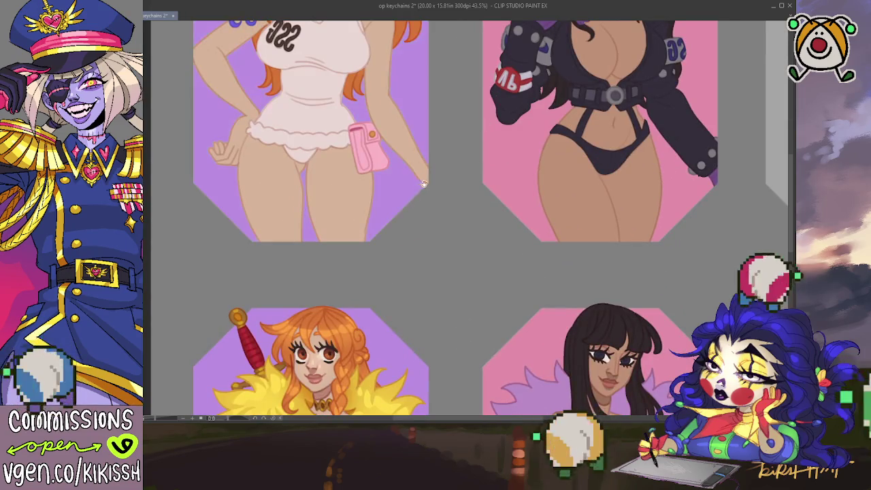
pyautogui.scroll(5, 408, 306)
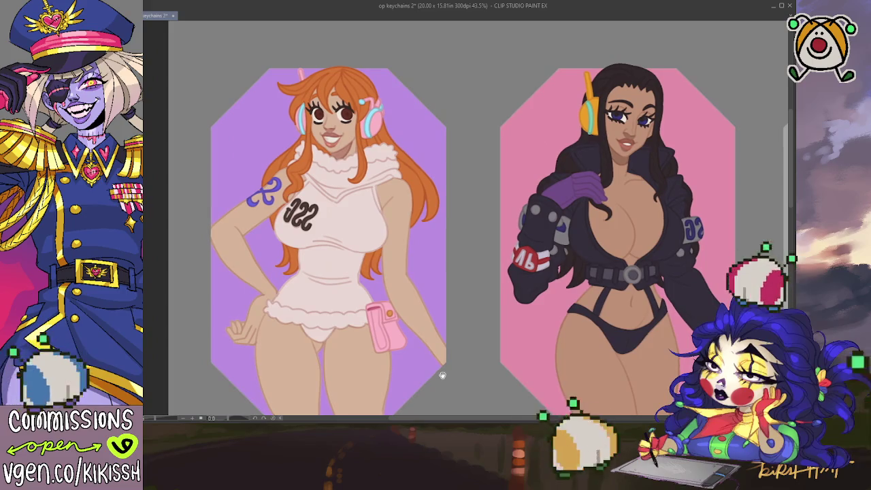
pyautogui.moveTo(442, 375)
pyautogui.mouseDown()
pyautogui.moveTo(423, 227)
pyautogui.moveTo(435, 321)
pyautogui.mouseUp()
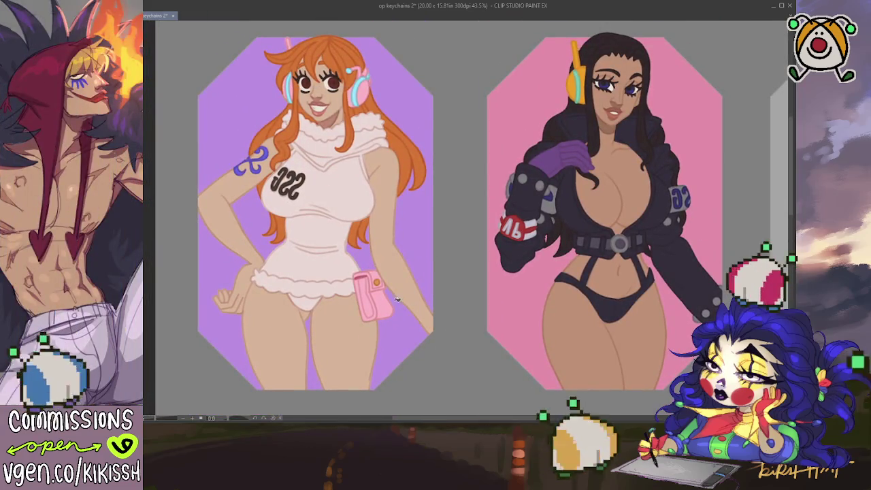
pyautogui.scroll(-10, 439, 272)
pyautogui.scroll(-2, 470, 195)
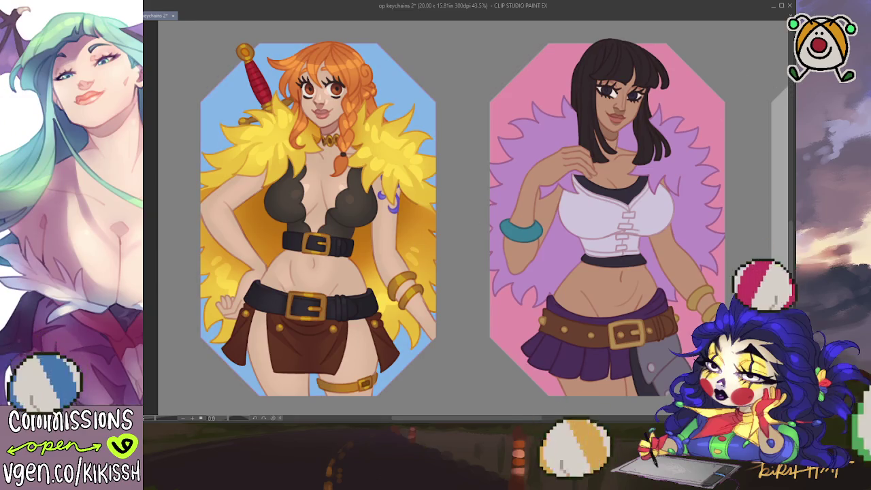
# Step: Try yellow, then settle on peach-orange for the lower Robin background
pyautogui.scroll(5, 642, 350)
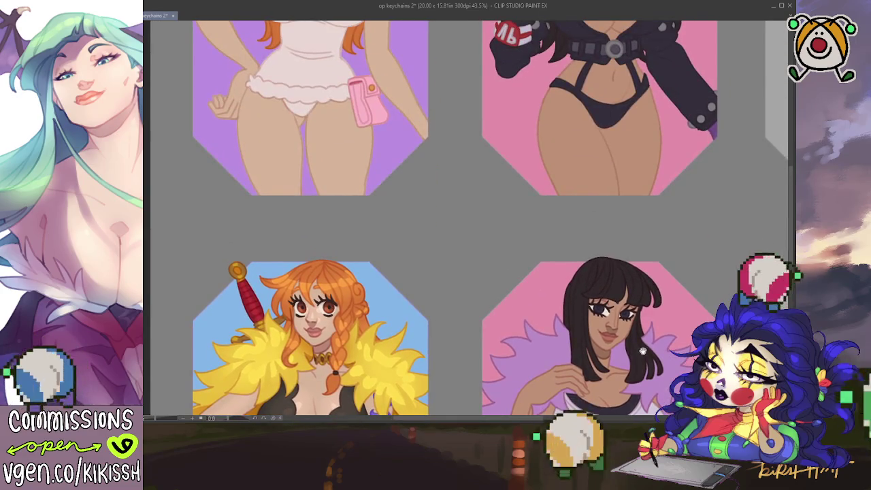
pyautogui.scroll(-3, 642, 350)
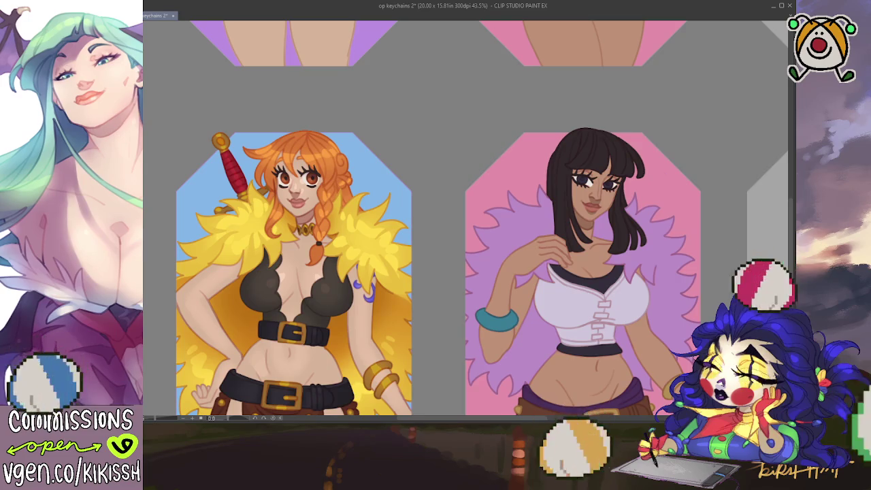
pyautogui.click(676, 199)
pyautogui.moveTo(693, 212)
pyautogui.mouseDown()
pyautogui.moveTo(670, 159)
pyautogui.moveTo(680, 141)
pyautogui.mouseUp()
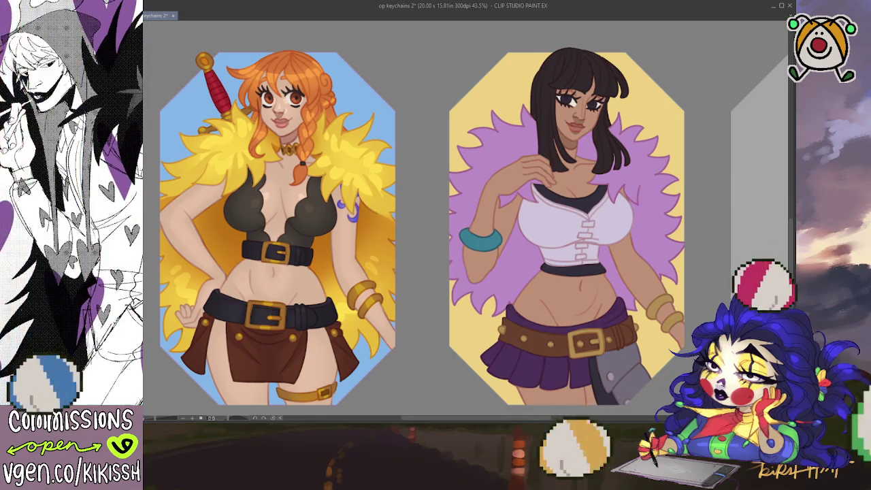
pyautogui.moveTo(625, 139)
pyautogui.mouseDown()
pyautogui.moveTo(635, 247)
pyautogui.moveTo(652, 85)
pyautogui.mouseUp()
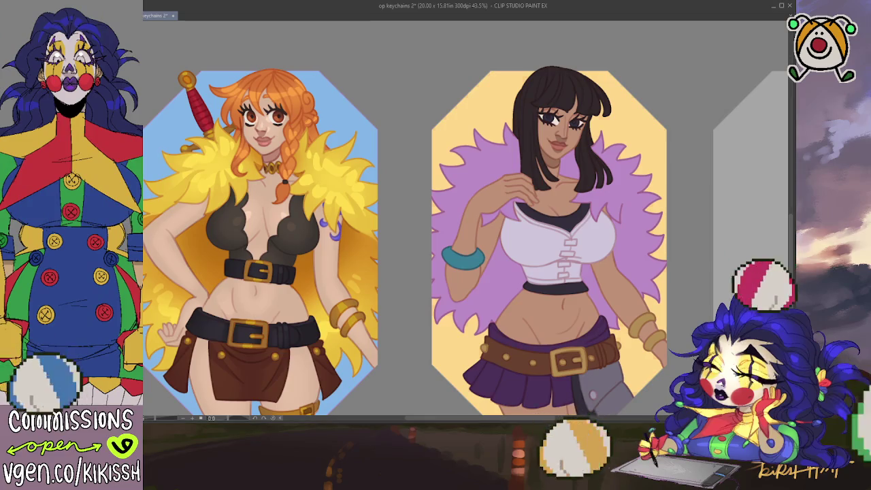
pyautogui.click(618, 129)
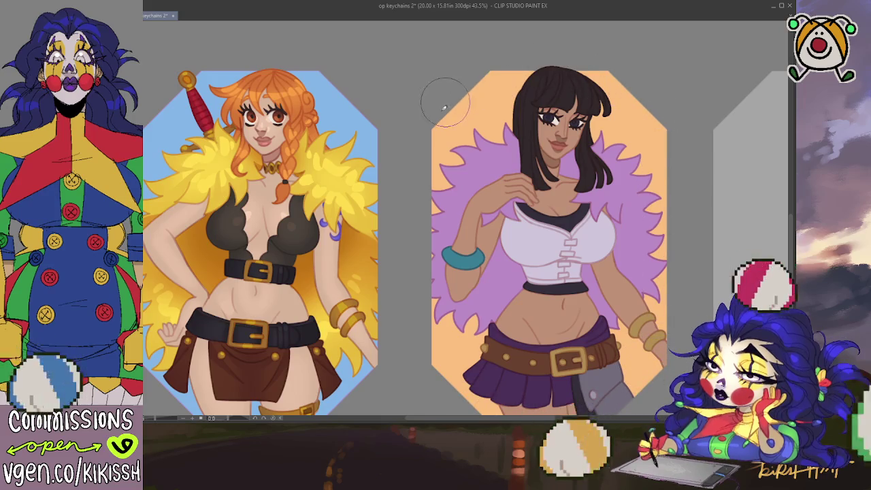
# Step: Fill the lower Nami background with lavender and enlarge the brush size
pyautogui.hscroll(-5, 446, 109)
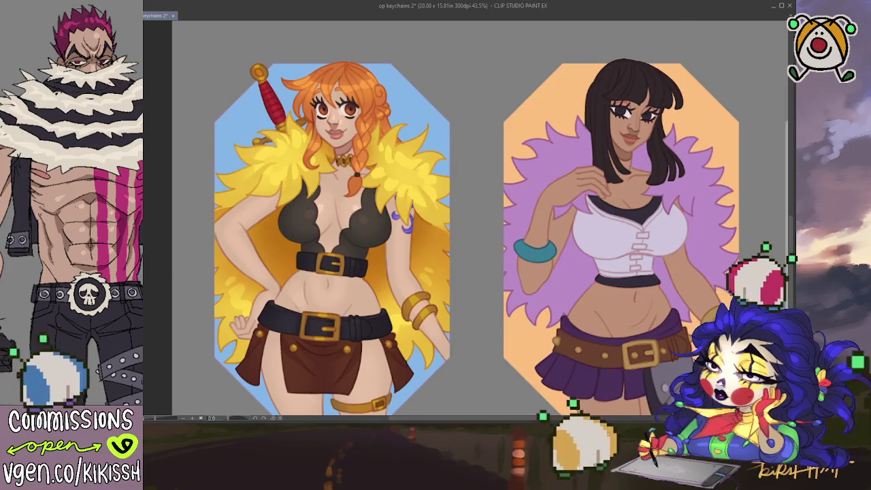
pyautogui.click(420, 197)
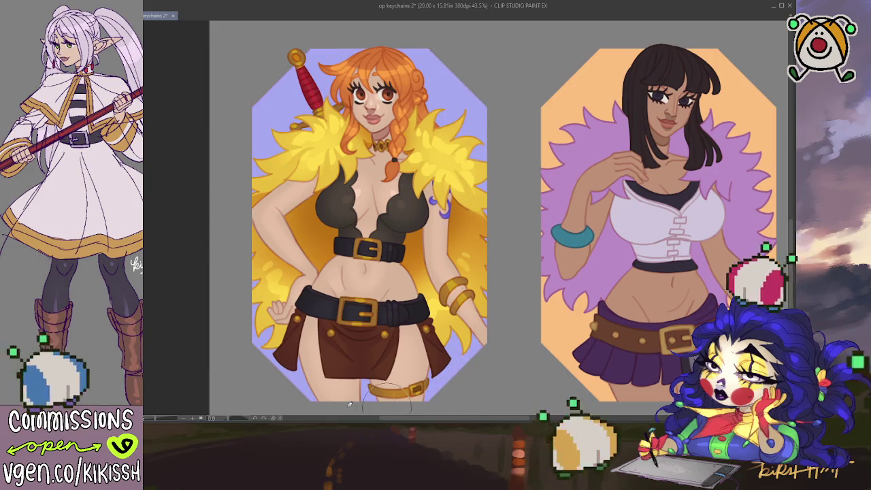
pyautogui.moveTo(561, 179)
pyautogui.mouseDown()
pyautogui.moveTo(527, 183)
pyautogui.moveTo(509, 115)
pyautogui.mouseUp()
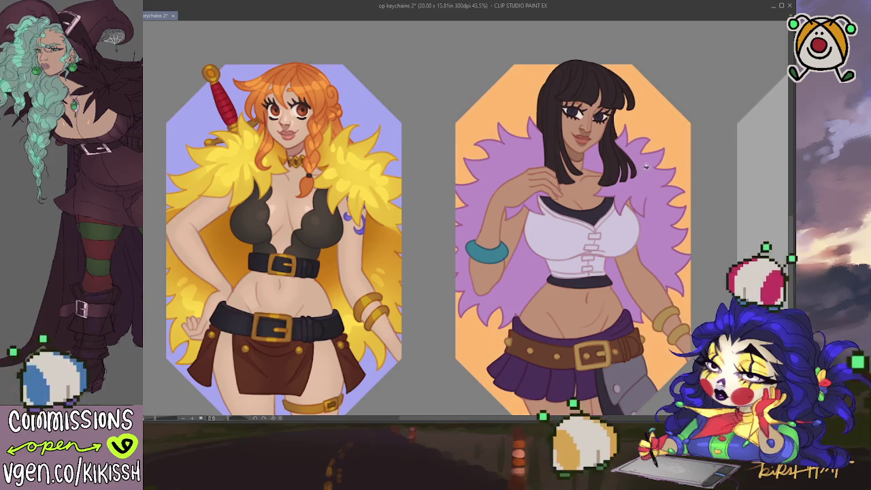
pyautogui.press(']')
pyautogui.press(']')
pyautogui.press(']')
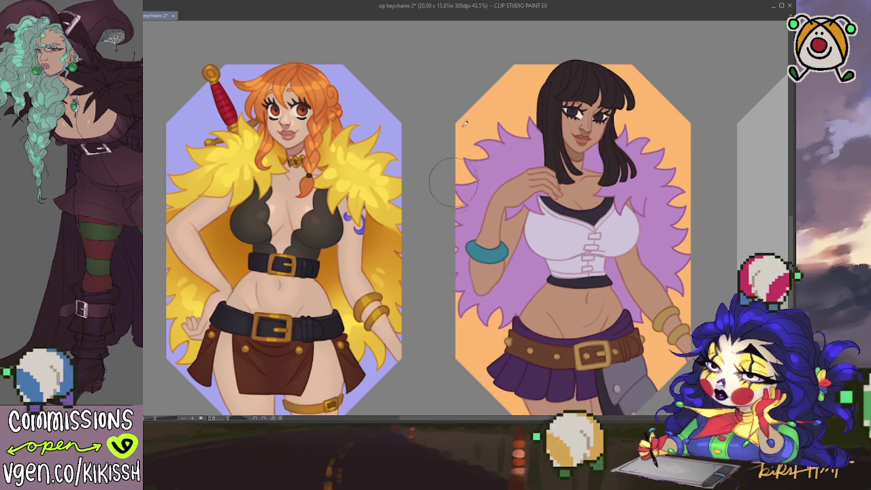
pyautogui.scroll(5, 561, 47)
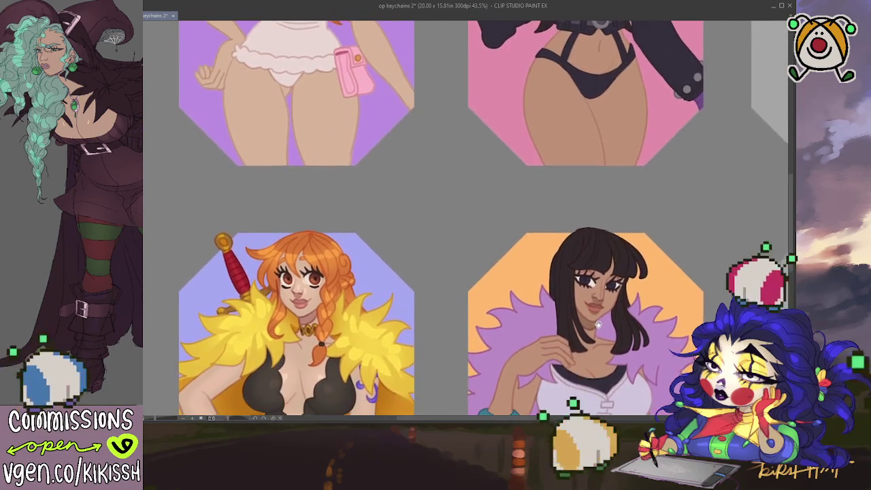
pyautogui.scroll(2, 597, 323)
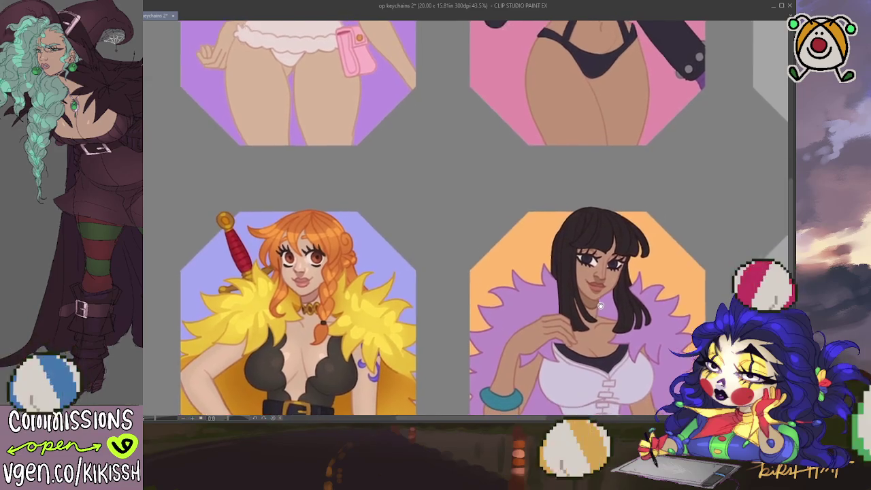
# Step: Pan down to the lower row showing the yellow-fur and purple-fur figures beside an empty frame
pyautogui.scroll(2, 589, 317)
pyautogui.scroll(3, 589, 340)
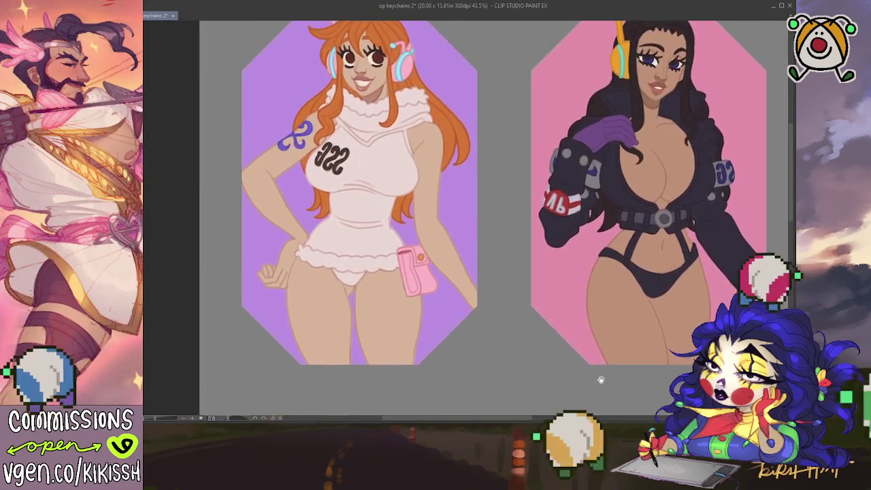
pyautogui.scroll(1, 581, 369)
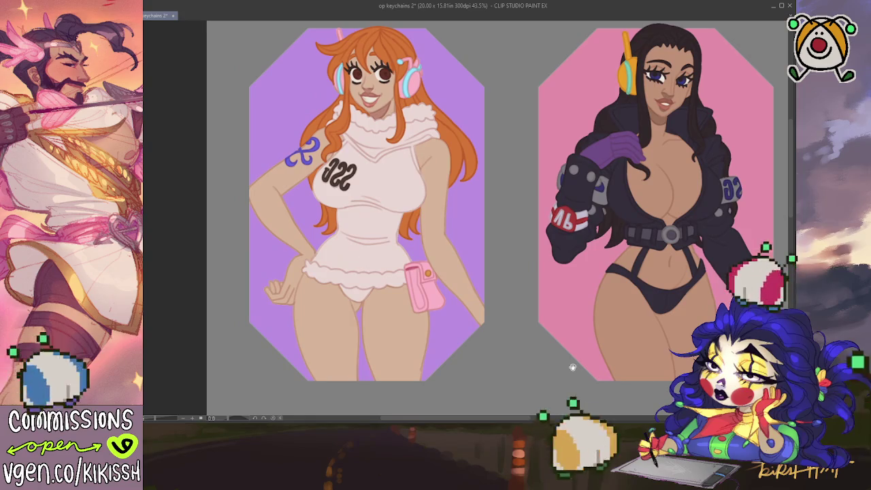
pyautogui.moveTo(572, 367); pyautogui.dragTo(572, 368)
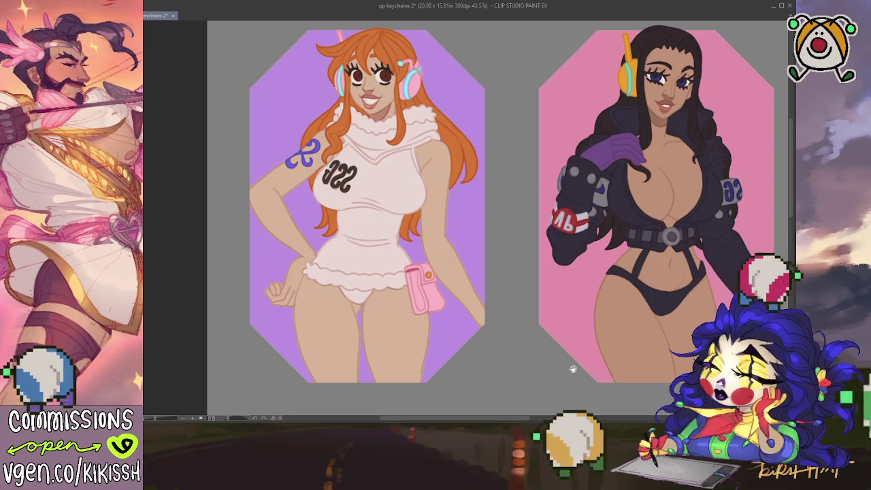
pyautogui.moveTo(573, 368)
pyautogui.mouseDown()
pyautogui.moveTo(550, 315)
pyautogui.moveTo(531, 218)
pyautogui.moveTo(550, 374)
pyautogui.moveTo(544, 170)
pyautogui.mouseUp()
pyautogui.moveTo(544, 340)
pyautogui.mouseDown()
pyautogui.moveTo(536, 246)
pyautogui.moveTo(479, 258)
pyautogui.mouseUp()
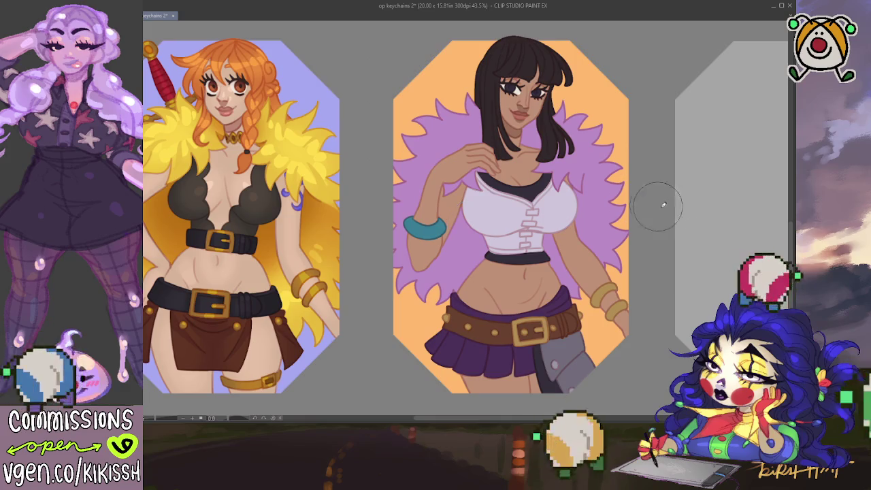
# Step: Undo the last shirt stroke and delete the masking so hair and fur extend past the octagons
pyautogui.hotkey('ctrl', 'z')
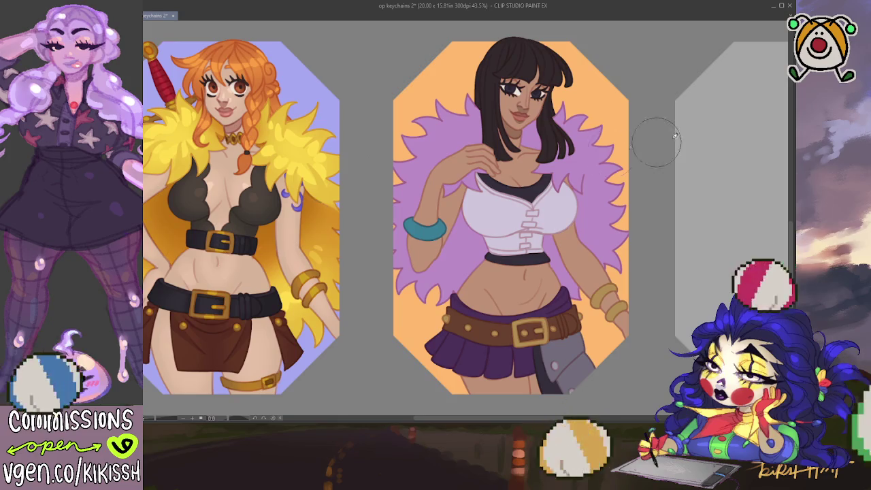
pyautogui.hotkey('ctrl', 'a')
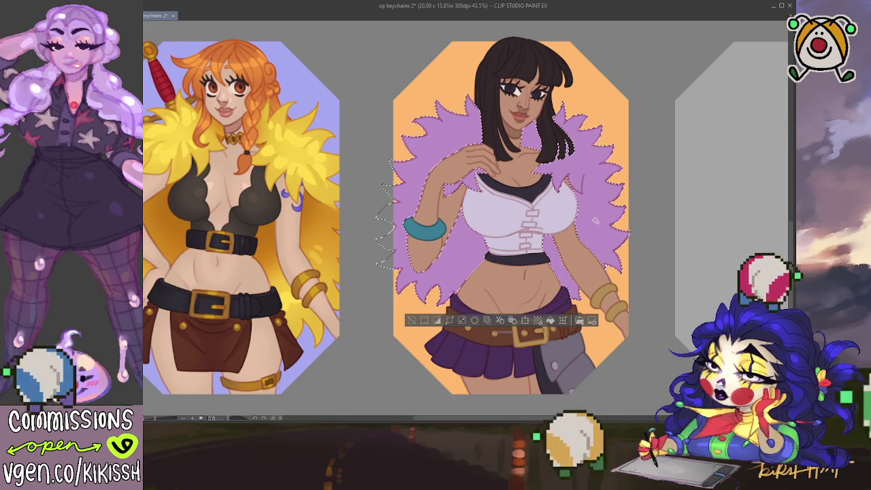
pyautogui.moveTo(383, 47); pyautogui.dragTo(575, 159)
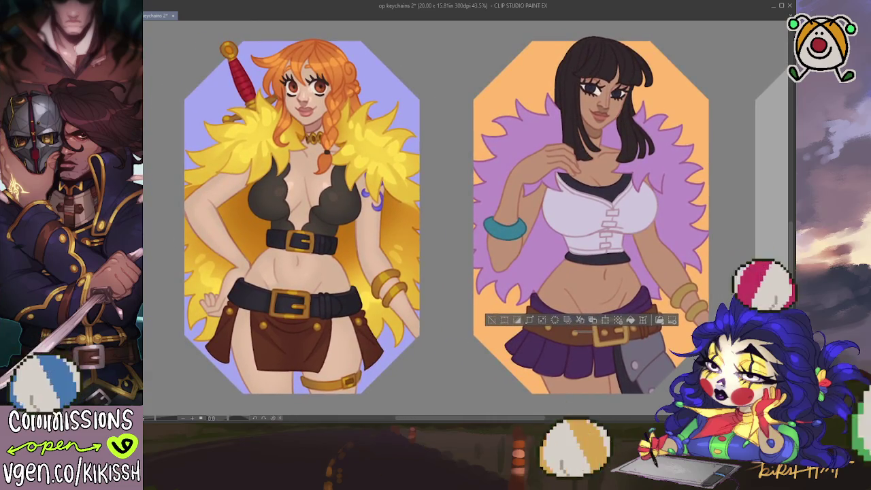
pyautogui.press('Delete')
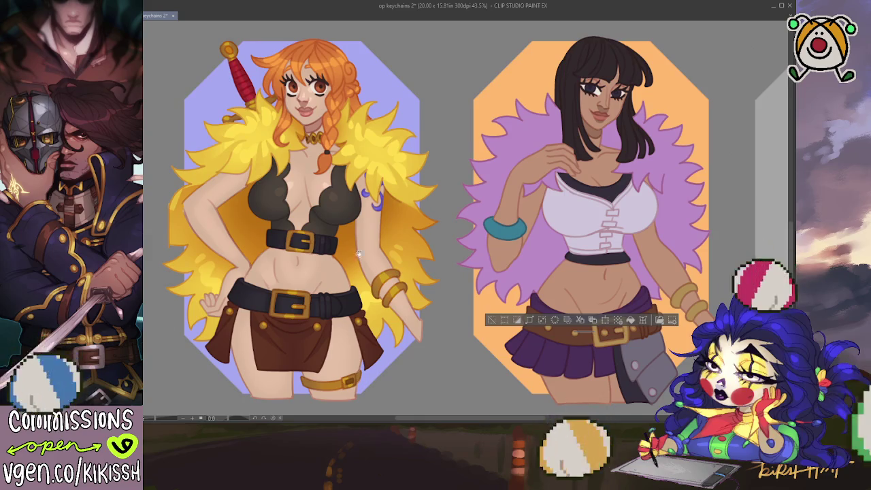
pyautogui.moveTo(337, 260); pyautogui.dragTo(248, 230)
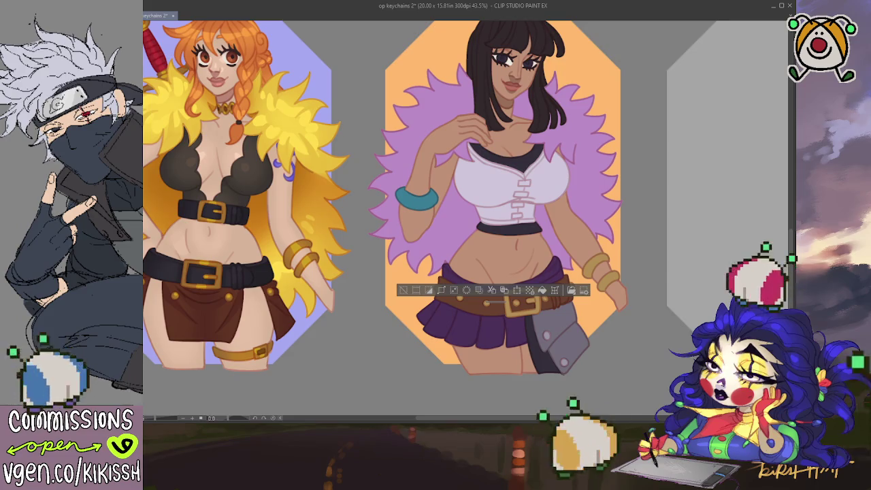
pyautogui.moveTo(697, 153); pyautogui.dragTo(699, 174)
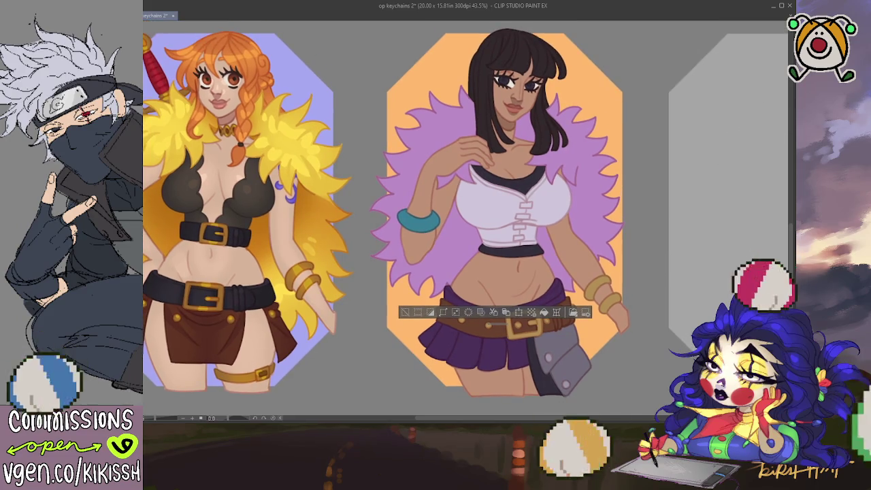
# Step: Select Robin's purple fur coat minus the area by the head, and airbrush darker shading
pyautogui.click(557, 142)
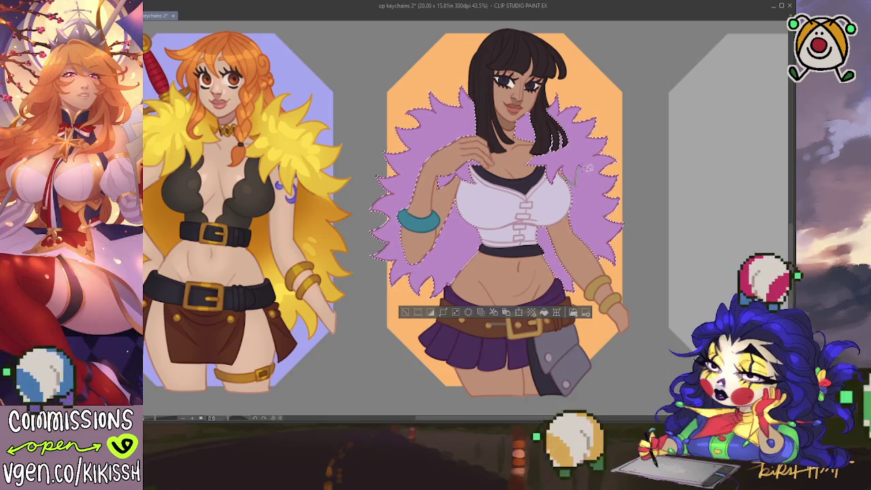
pyautogui.moveTo(585, 167)
pyautogui.mouseDown()
pyautogui.moveTo(469, 167)
pyautogui.moveTo(478, 149)
pyautogui.mouseUp()
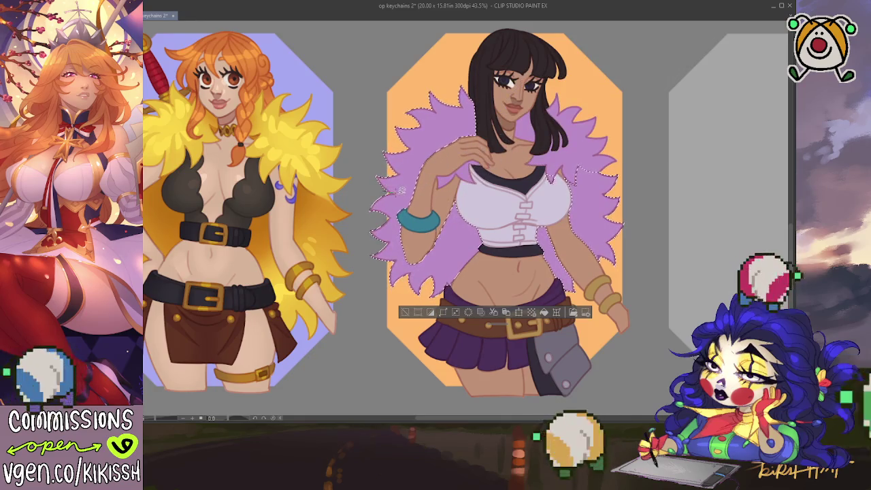
pyautogui.moveTo(398, 96); pyautogui.dragTo(373, 184)
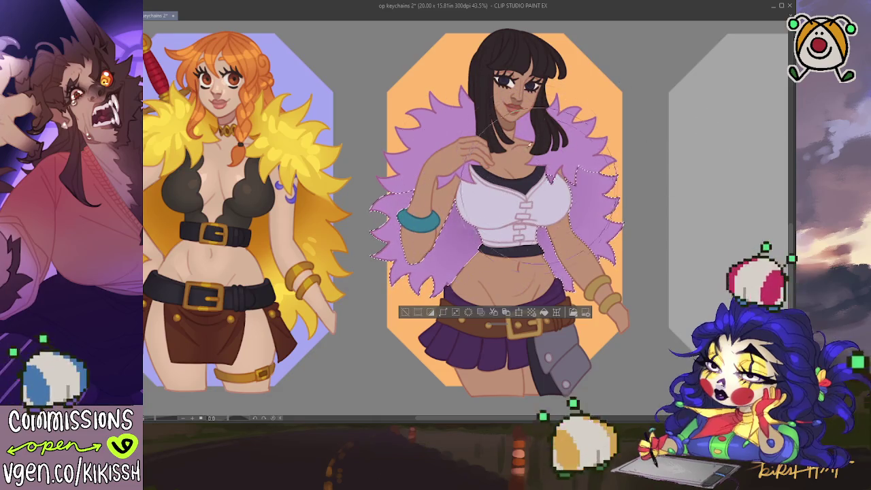
pyautogui.moveTo(517, 198); pyautogui.dragTo(486, 191)
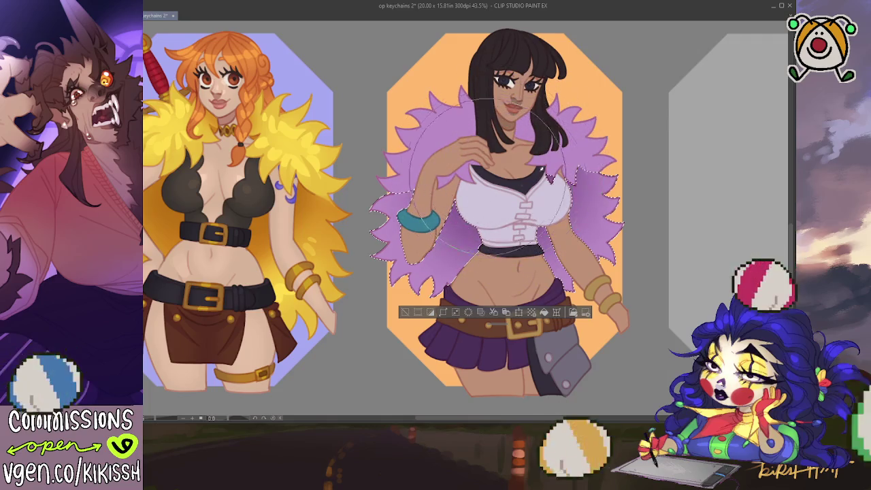
# Step: Airbrush light purple shading over Robin's lower and right-side fur, redoing strokes as needed
pyautogui.hotkey('ctrl', 'z')
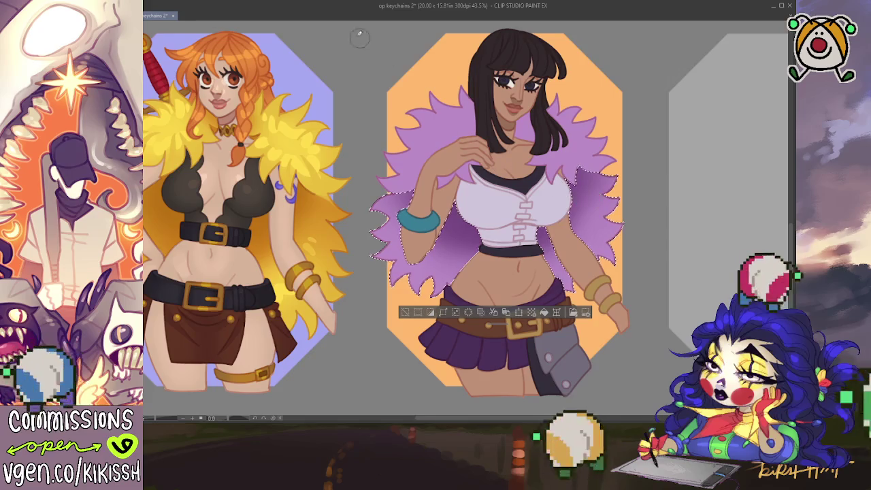
pyautogui.moveTo(431, 249); pyautogui.dragTo(449, 254)
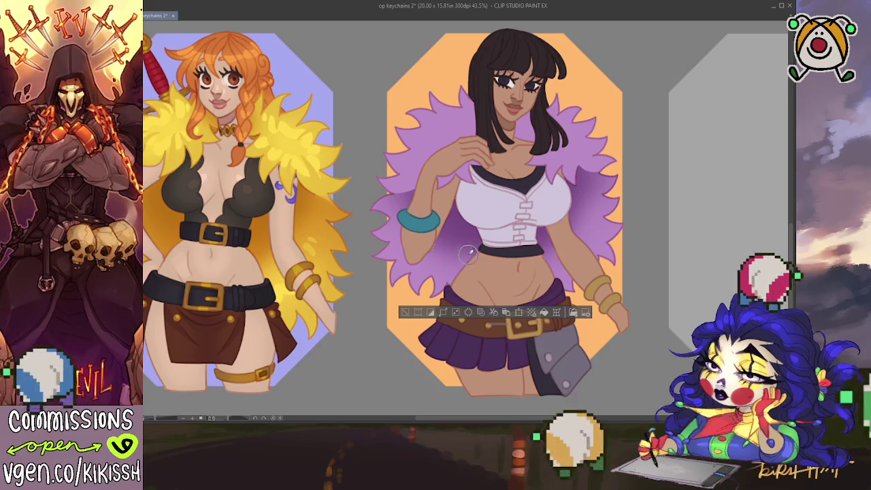
pyautogui.moveTo(455, 256); pyautogui.dragTo(436, 241)
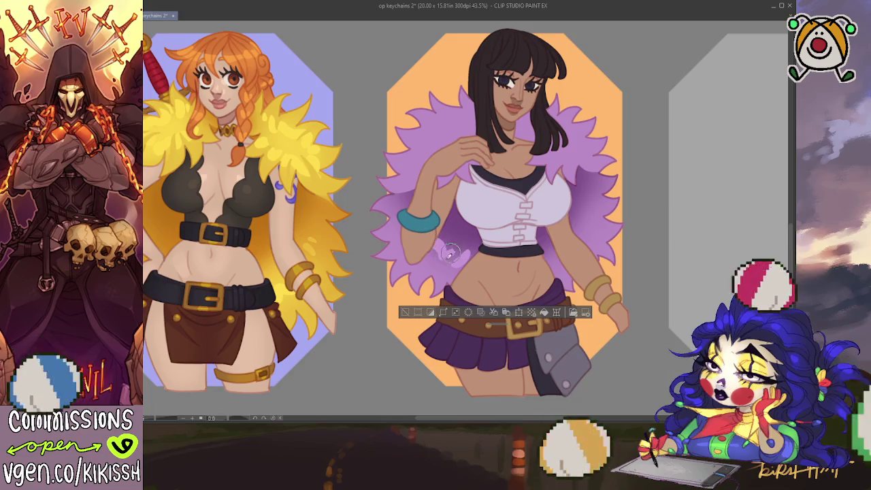
pyautogui.hotkey('ctrl', 'z')
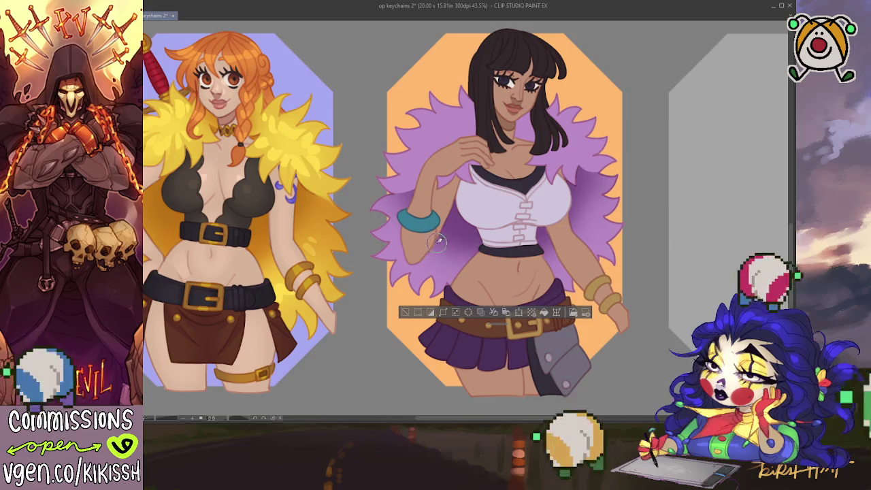
pyautogui.moveTo(433, 247); pyautogui.dragTo(474, 259)
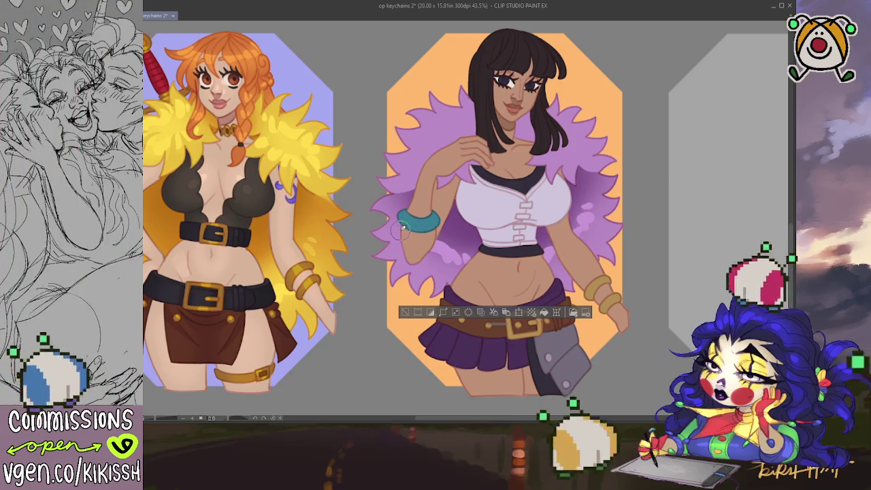
pyautogui.moveTo(457, 251)
pyautogui.mouseDown()
pyautogui.moveTo(446, 256)
pyautogui.moveTo(457, 257)
pyautogui.mouseUp()
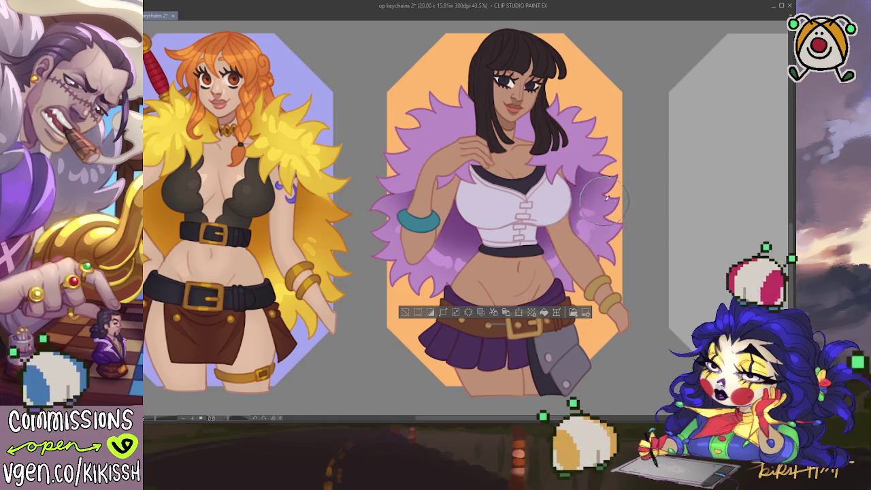
pyautogui.moveTo(604, 199); pyautogui.dragTo(583, 216)
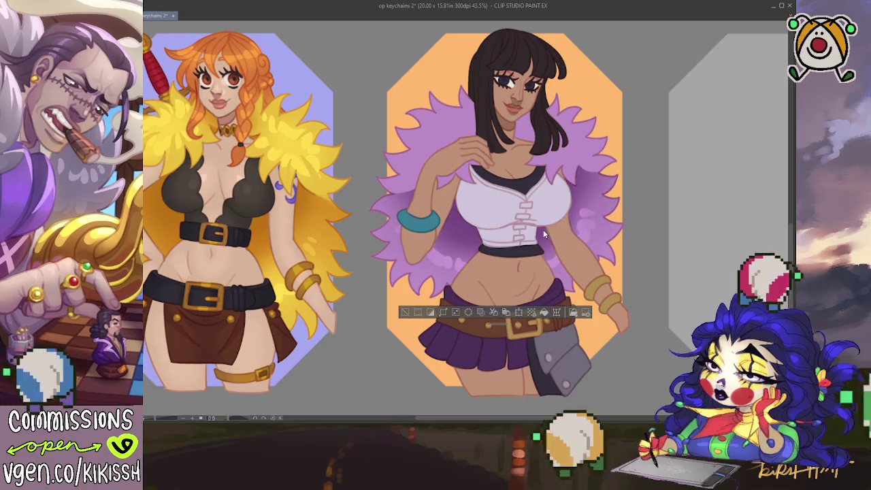
# Step: Reselect Robin's fur and airbrush darker purple shading on its right and lower-left areas
pyautogui.hotkey('ctrl', 'd')
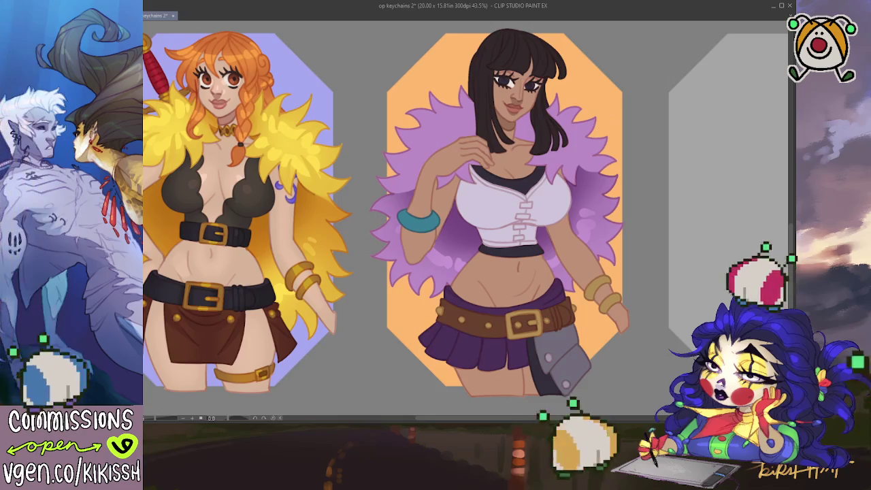
pyautogui.hotkey('ctrl', 'z')
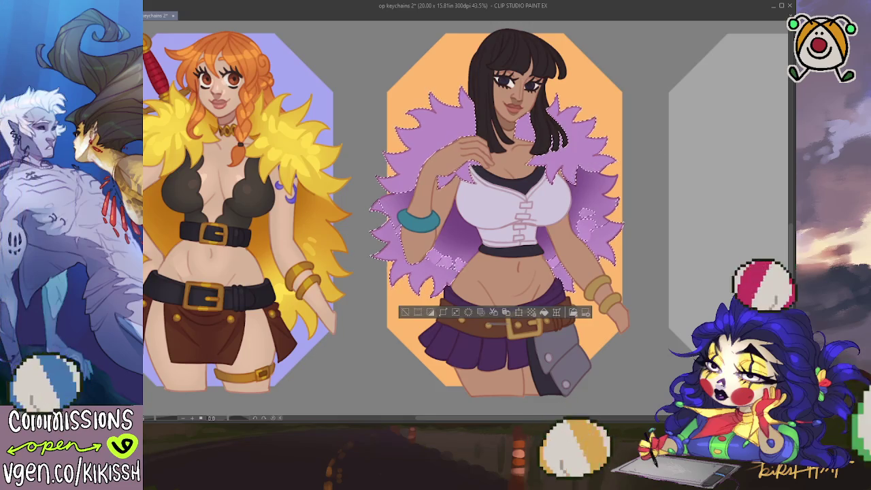
pyautogui.moveTo(556, 116)
pyautogui.mouseDown()
pyautogui.moveTo(585, 180)
pyautogui.moveTo(544, 269)
pyautogui.moveTo(554, 204)
pyautogui.mouseUp()
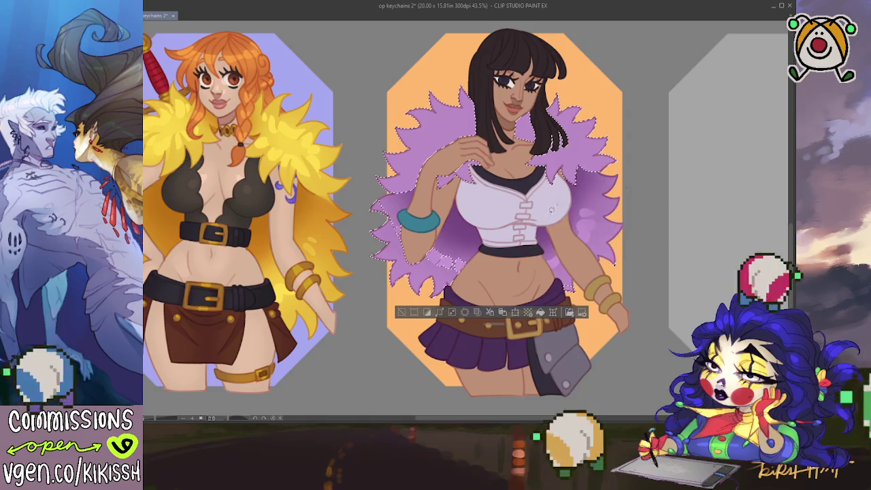
pyautogui.moveTo(371, 199); pyautogui.dragTo(470, 259)
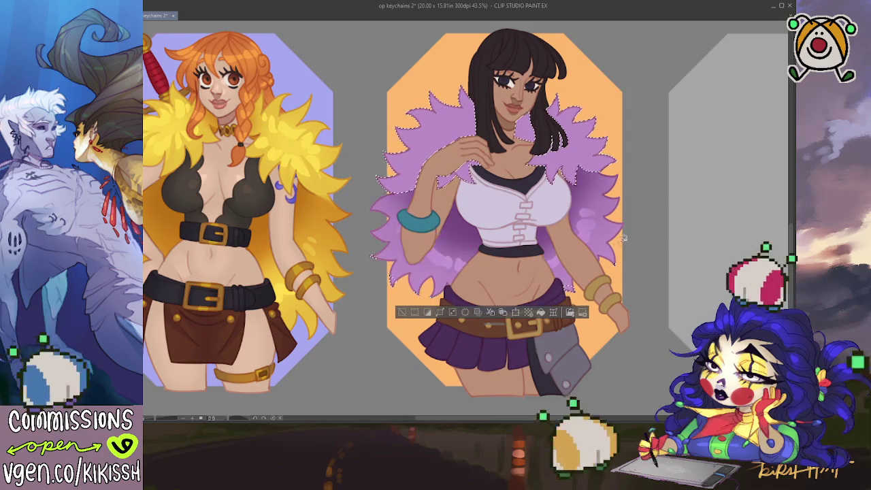
pyautogui.moveTo(398, 311); pyautogui.dragTo(401, 207)
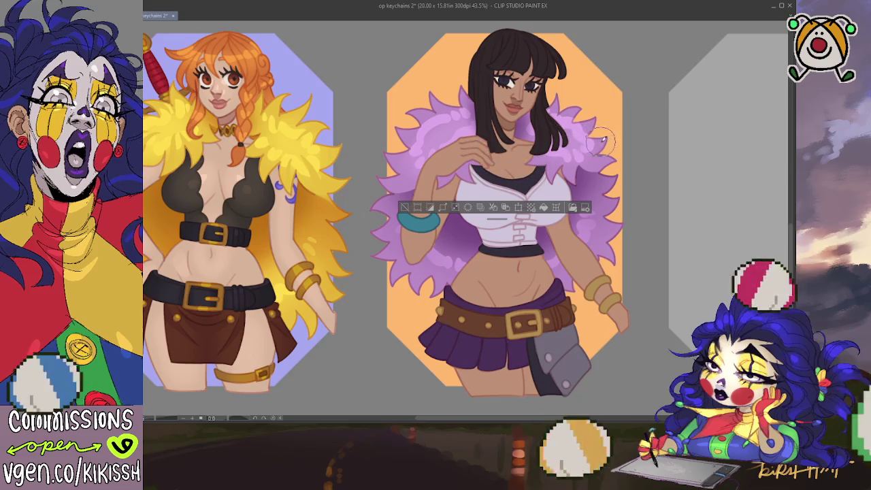
pyautogui.hotkey('ctrl', 'd')
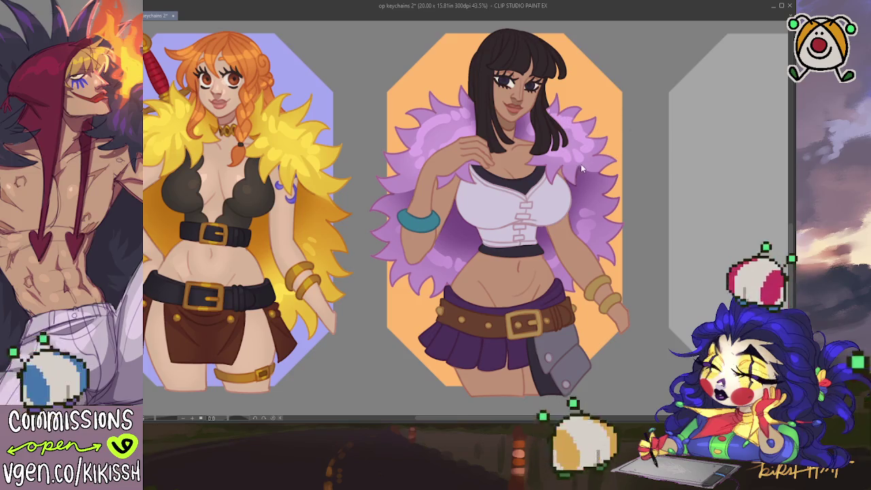
pyautogui.hotkey('ctrl', 'a')
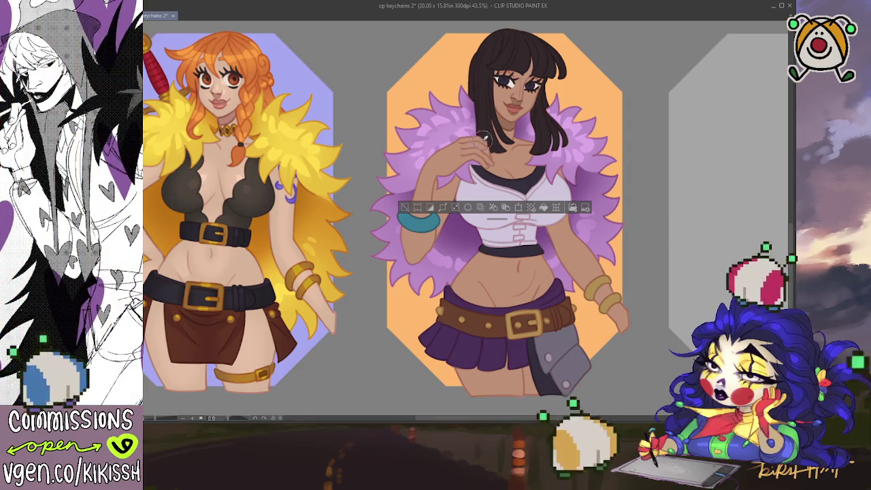
pyautogui.hotkey('ctrl', 'd')
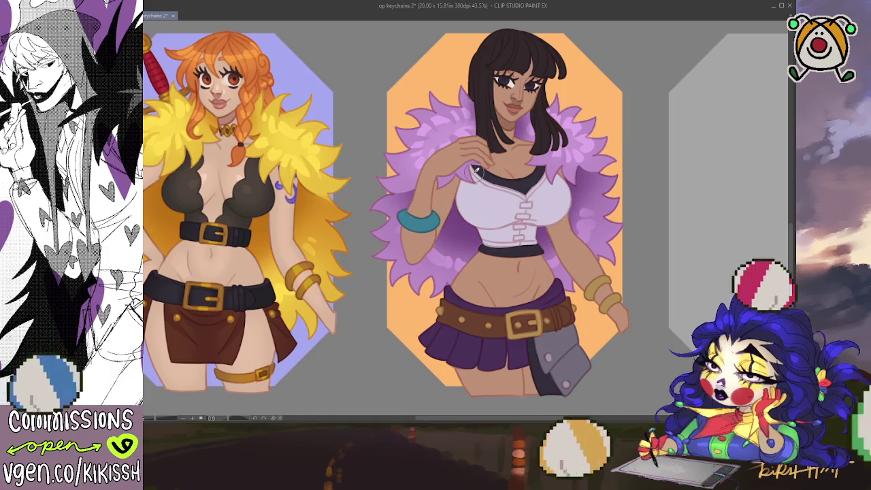
# Step: Select Robin's purple boa layer and paint deeper violet shading inside it with a soft brush
pyautogui.moveTo(474, 173); pyautogui.dragTo(502, 156)
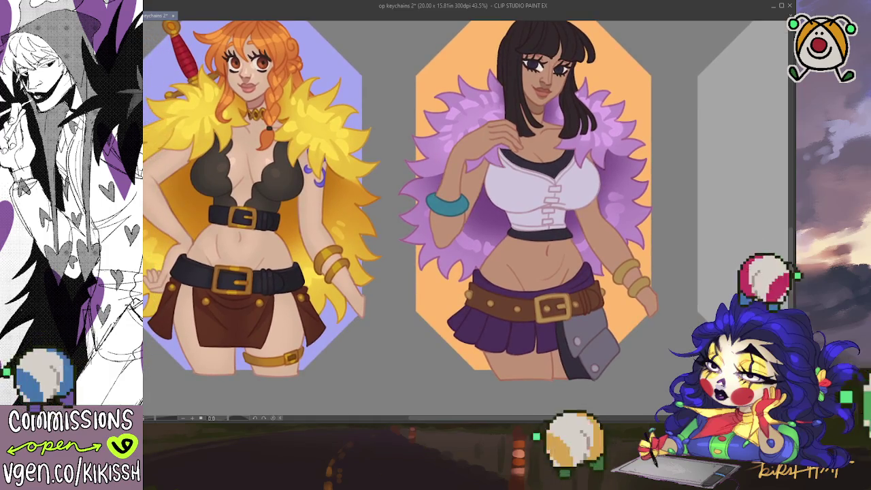
pyautogui.moveTo(494, 293); pyautogui.dragTo(587, 267)
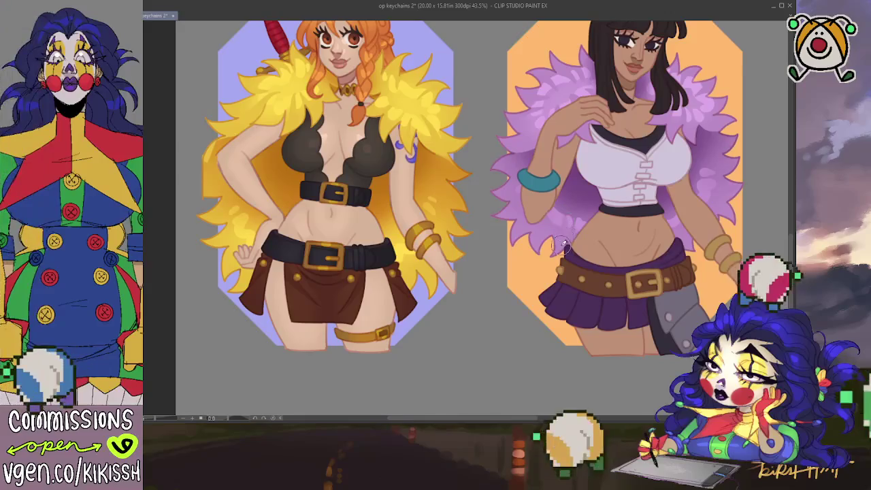
pyautogui.click(709, 202)
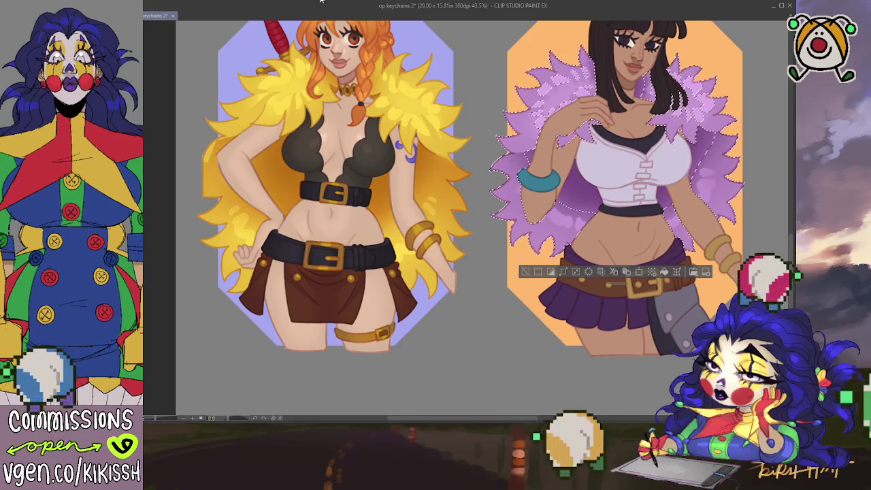
pyautogui.moveTo(679, 80); pyautogui.dragTo(677, 104)
pyautogui.moveTo(579, 206); pyautogui.dragTo(607, 232)
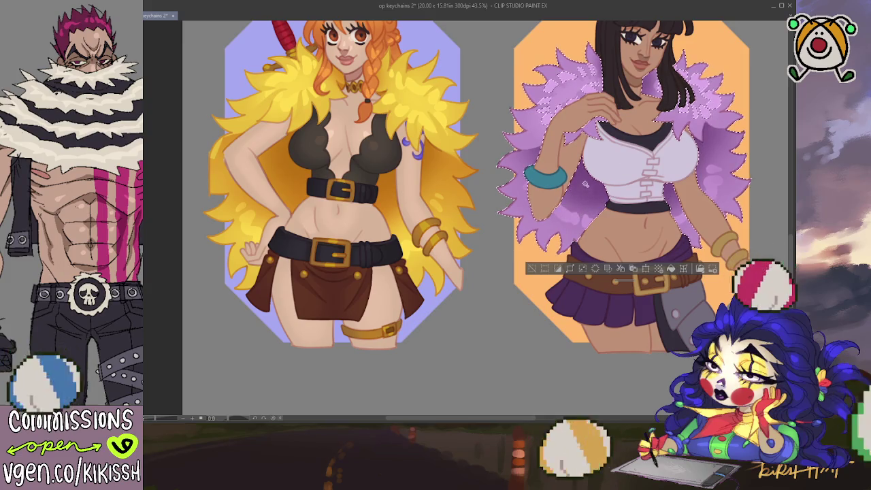
pyautogui.click(600, 68)
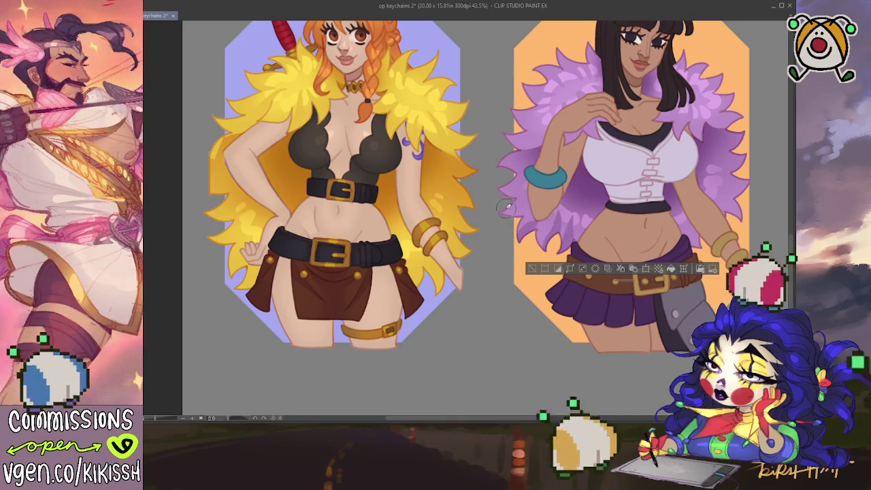
pyautogui.hscroll(3, 592, 204)
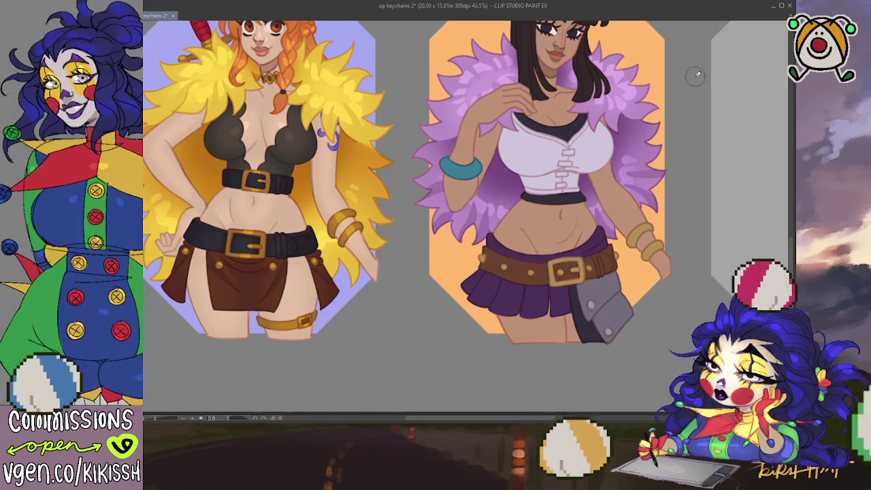
# Step: Select Robin's white top layer, hide its selection outline, and brush soft lavender shadows onto it
pyautogui.moveTo(695, 75); pyautogui.dragTo(735, 180)
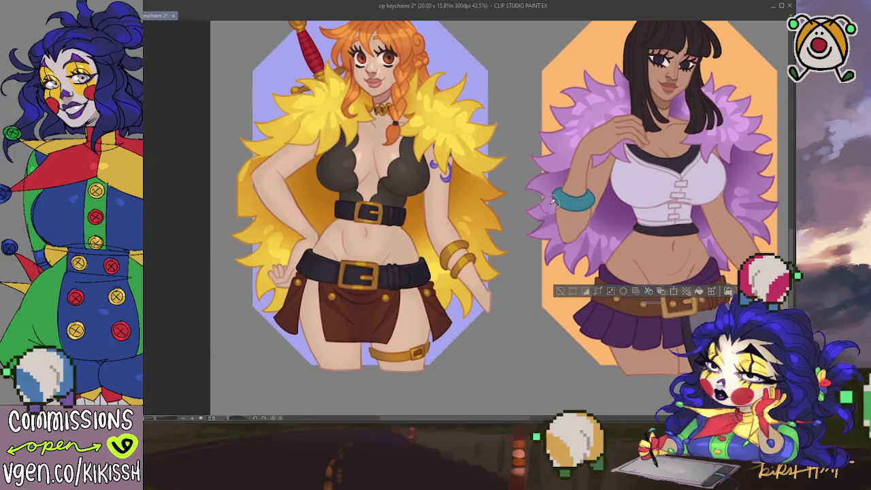
pyautogui.hscroll(2, 599, 197)
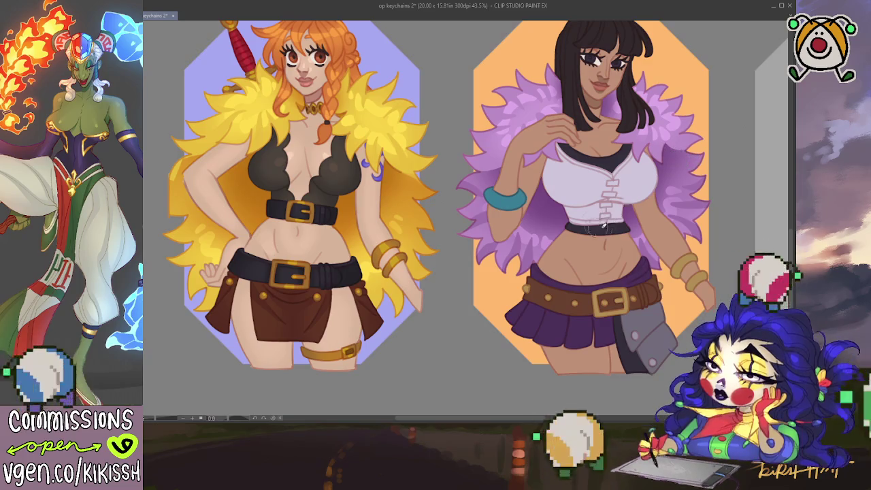
pyautogui.moveTo(661, 256); pyautogui.dragTo(588, 291)
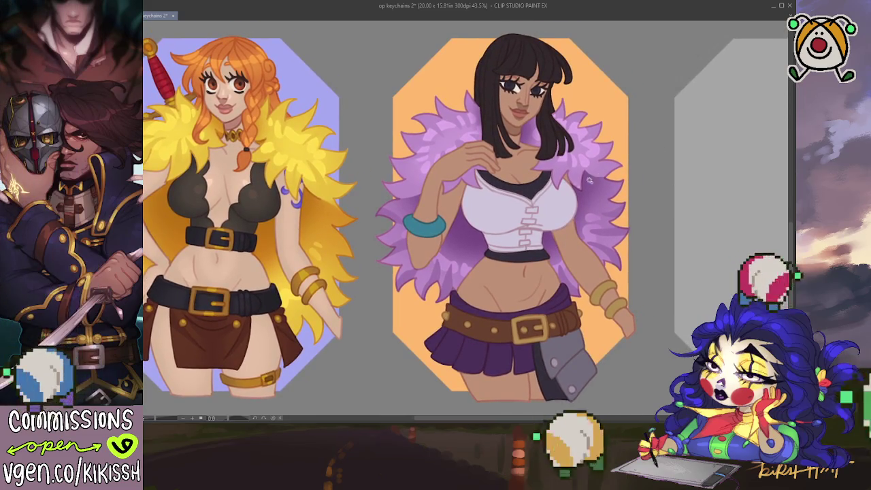
pyautogui.click(551, 217)
pyautogui.hotkey('ctrl', 'h')
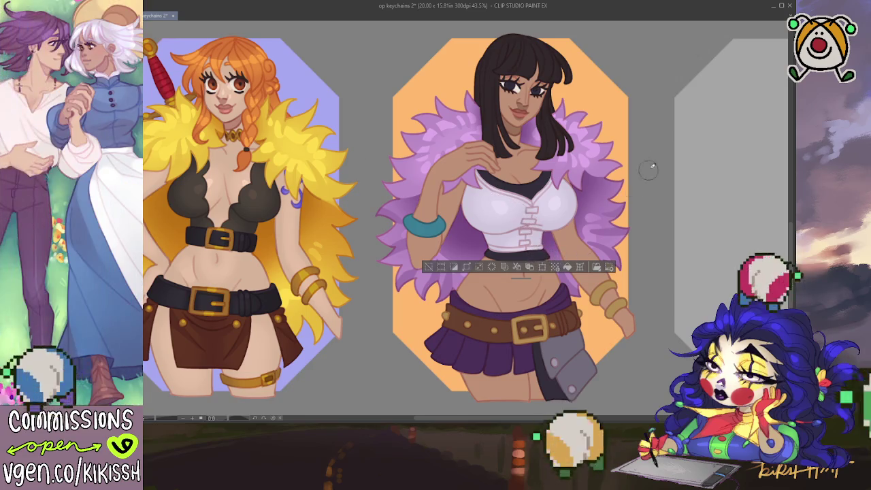
# Step: Touch up the shading on Robin's top, toggling its selection off and back on
pyautogui.hotkey('ctrl', 'd')
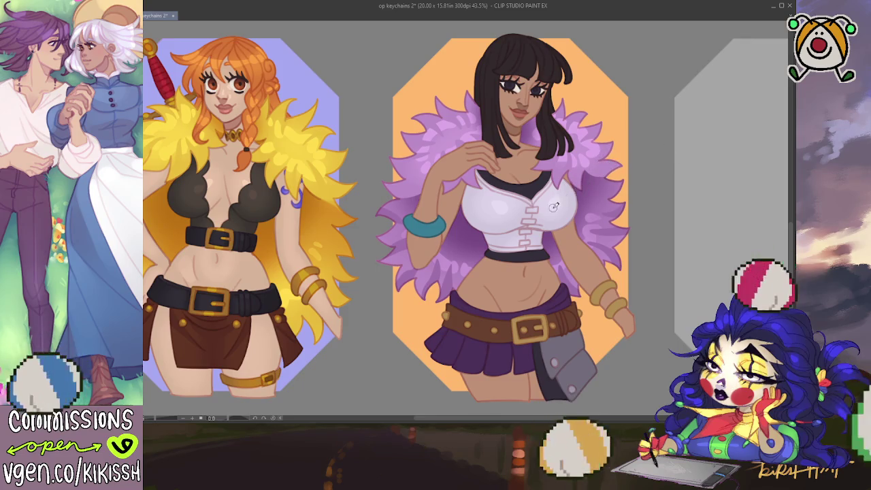
pyautogui.hotkey('ctrl', 'z')
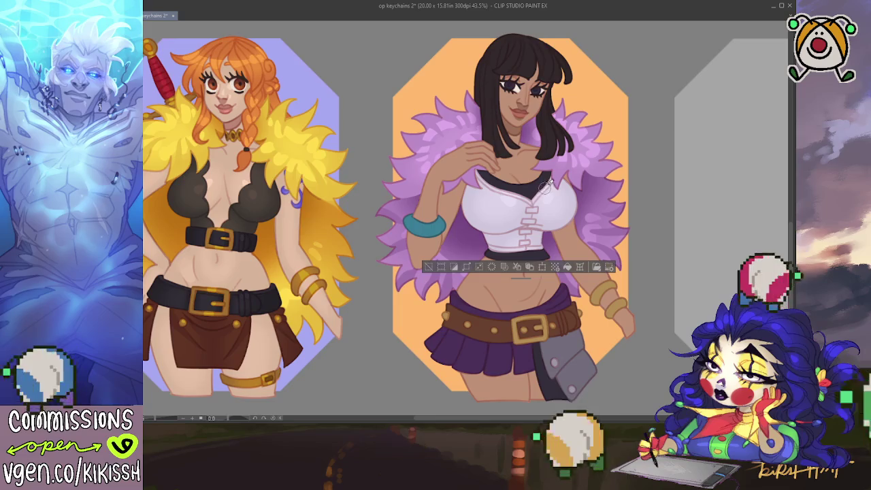
pyautogui.hotkey('ctrl', 'd')
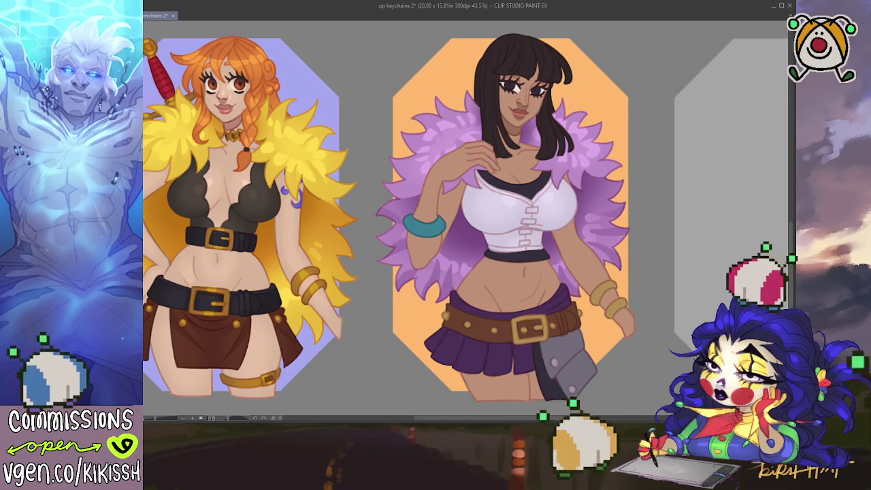
pyautogui.hotkey('ctrl', 'a')
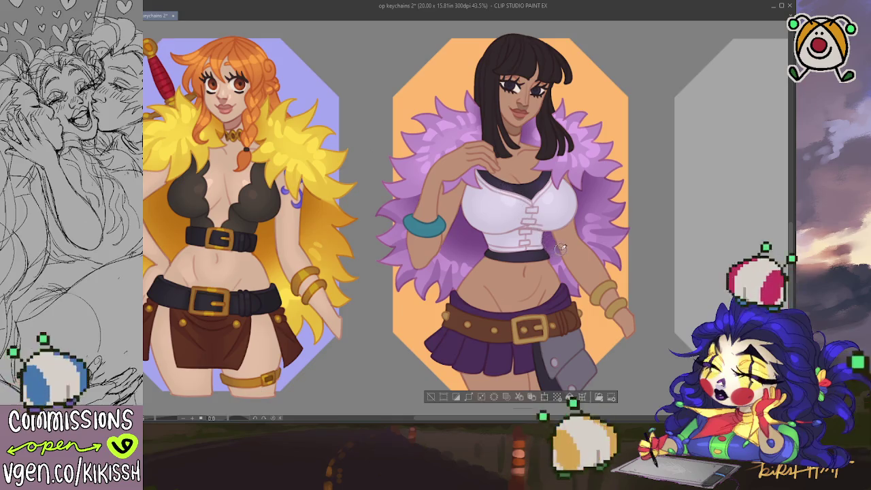
# Step: Load a selection of Robin's skirt and belt for shading
pyautogui.hotkey('ctrl', 'd')
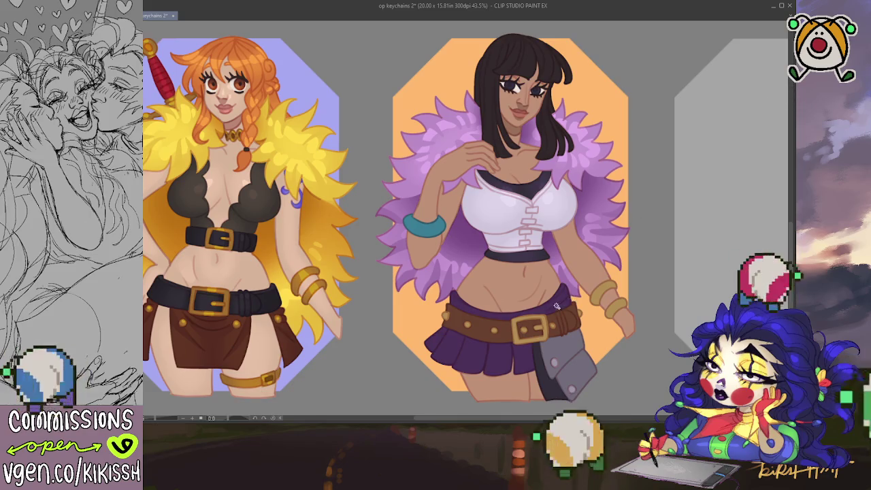
pyautogui.hotkey('ctrl', 'z')
pyautogui.scroll(-3, 570, 177)
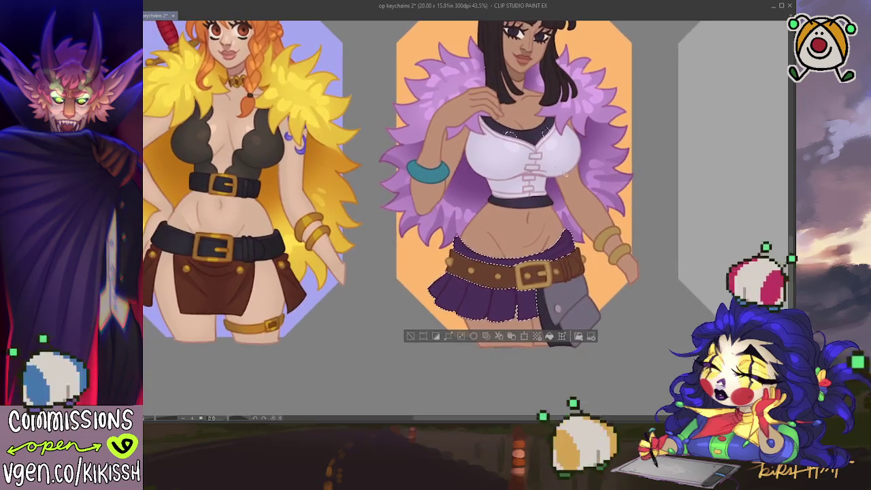
# Step: Airbrush brighter highlights and deeper shadows onto Robin's purple skirt and belt, then deselect
pyautogui.hotkey('ctrl', 'd')
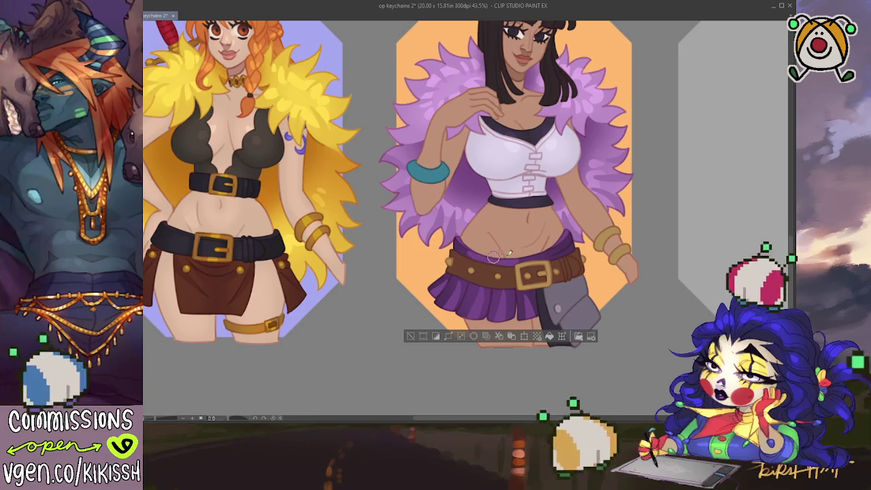
pyautogui.hotkey('ctrl', 'd')
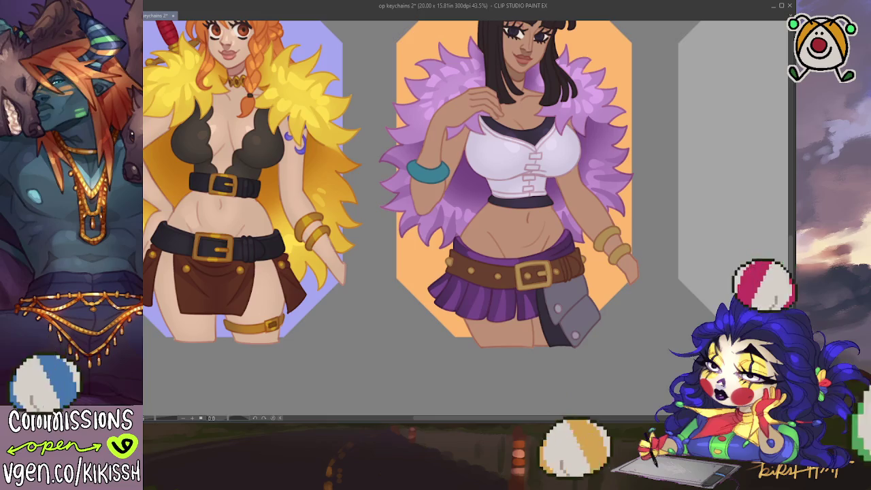
pyautogui.click(561, 337)
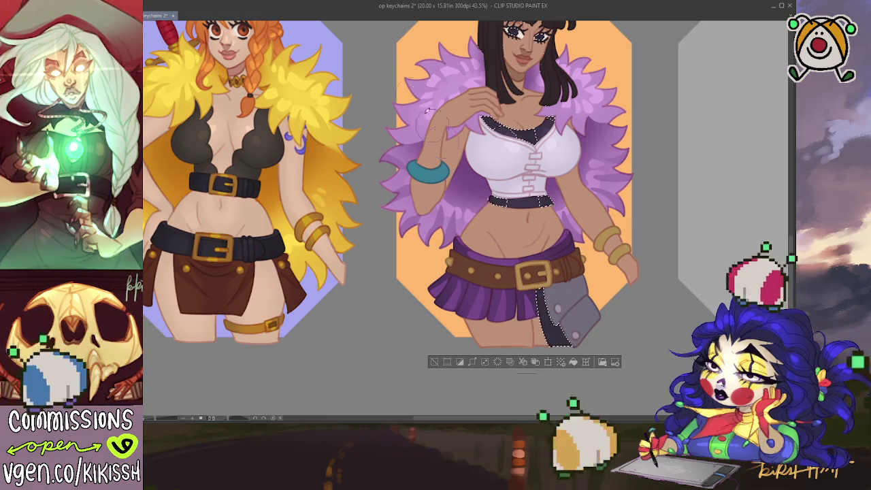
# Step: Darken Robin's bag strap and neckline edges with brushed shading inside the black-accents selection
pyautogui.moveTo(554, 293)
pyautogui.mouseDown()
pyautogui.moveTo(538, 330)
pyautogui.moveTo(567, 303)
pyautogui.mouseUp()
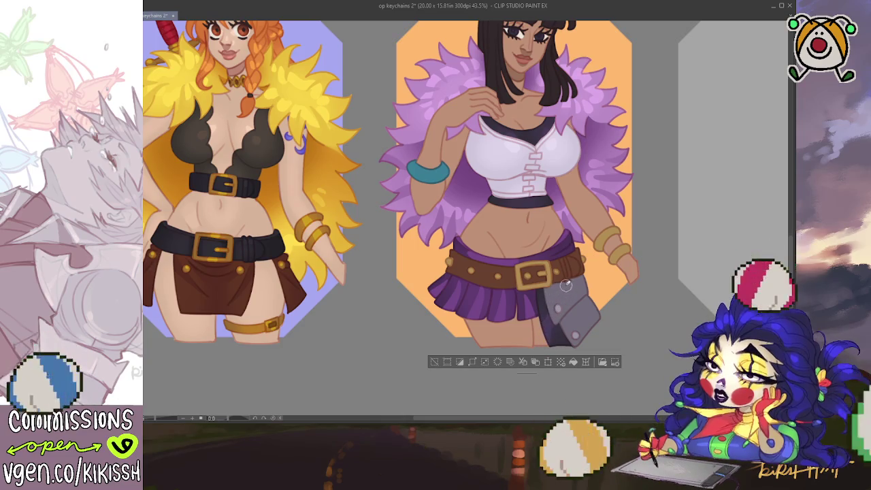
pyautogui.hotkey('ctrl', 'd')
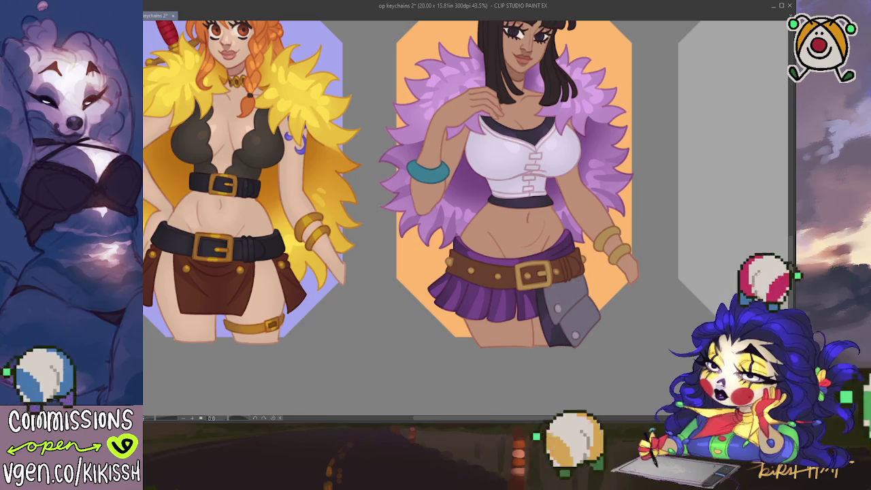
pyautogui.hotkey('ctrl', 'z')
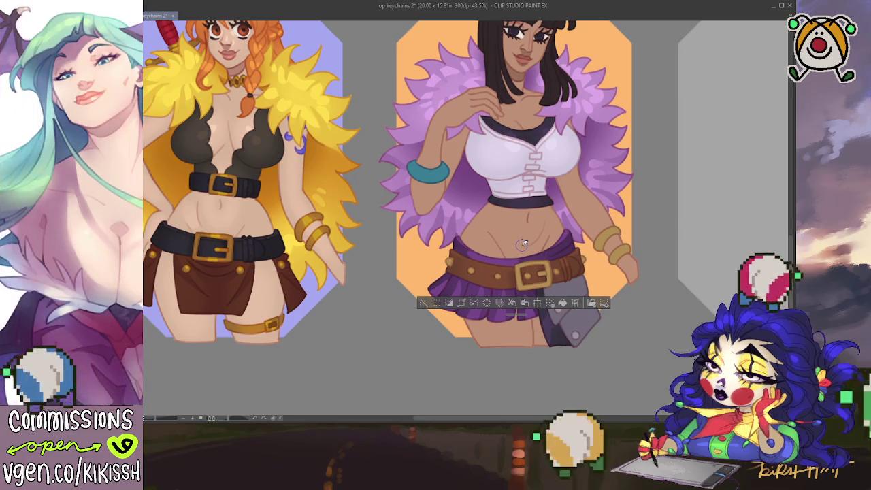
pyautogui.hotkey('ctrl', 'd')
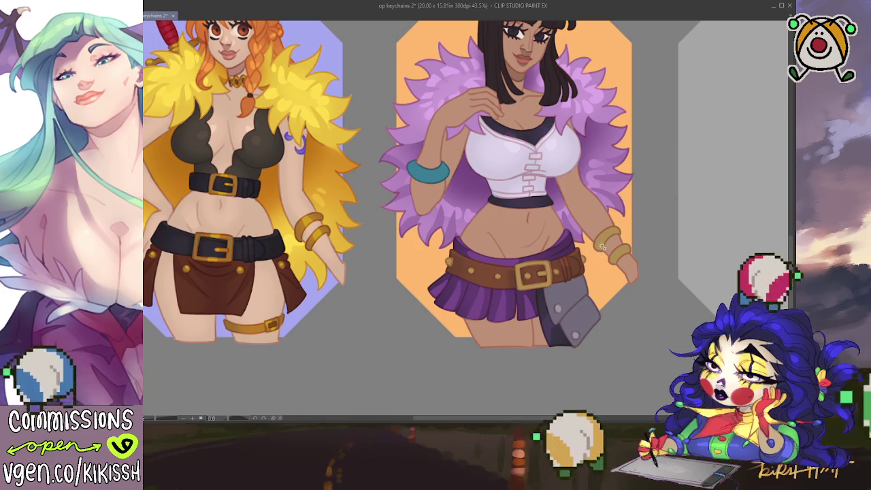
pyautogui.hotkey('ctrl', 'z')
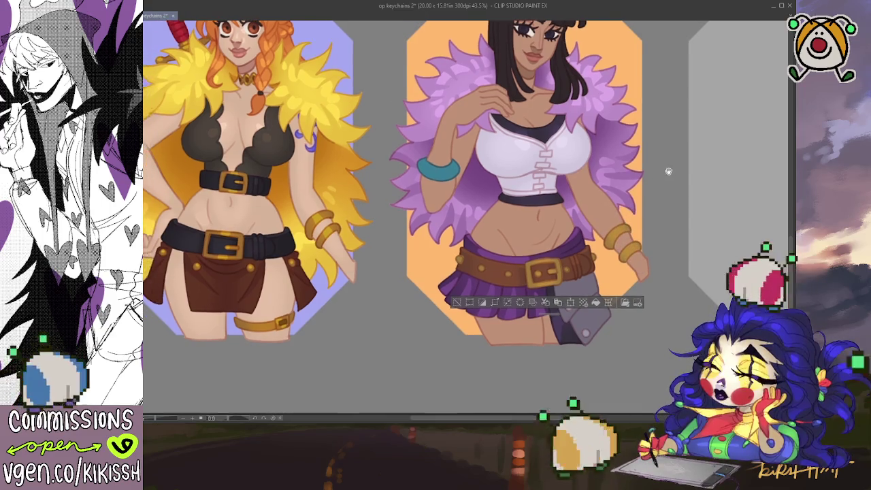
pyautogui.moveTo(649, 172); pyautogui.dragTo(665, 168)
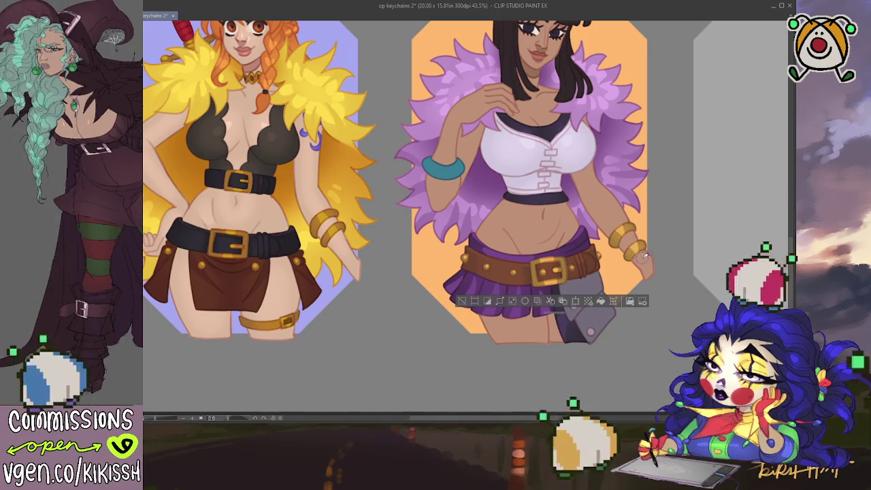
pyautogui.moveTo(669, 185); pyautogui.dragTo(683, 215)
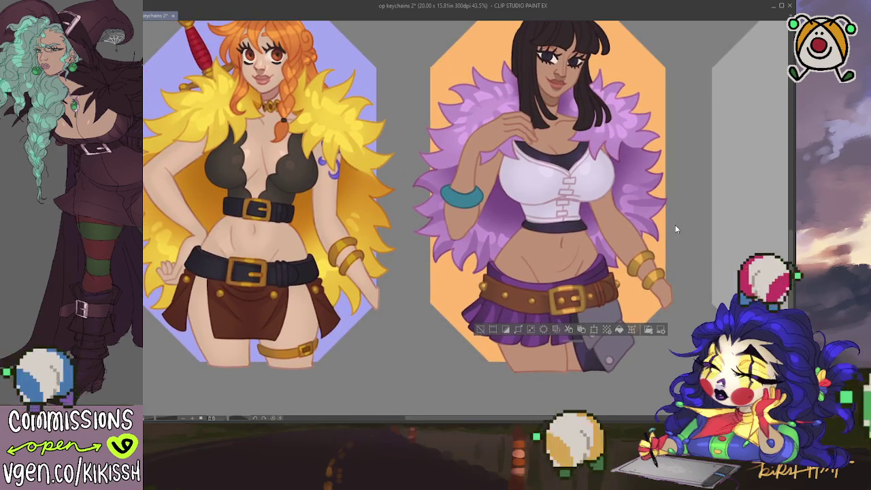
pyautogui.moveTo(669, 182); pyautogui.dragTo(672, 197)
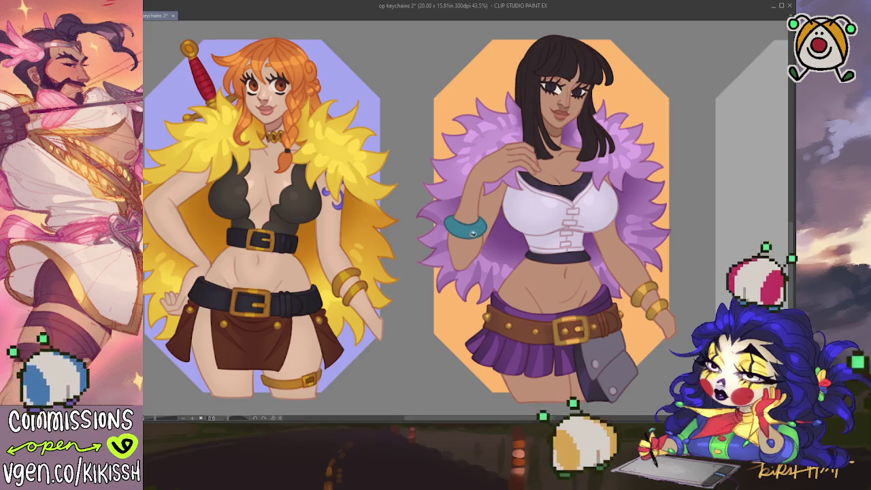
pyautogui.moveTo(694, 208)
pyautogui.mouseDown()
pyautogui.moveTo(689, 194)
pyautogui.moveTo(689, 202)
pyautogui.mouseUp()
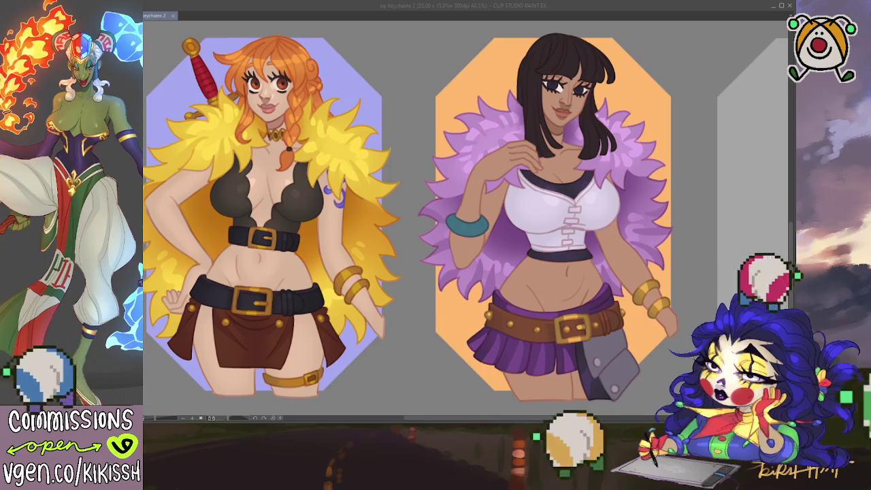
pyautogui.hotkey('alt', 'Tab')
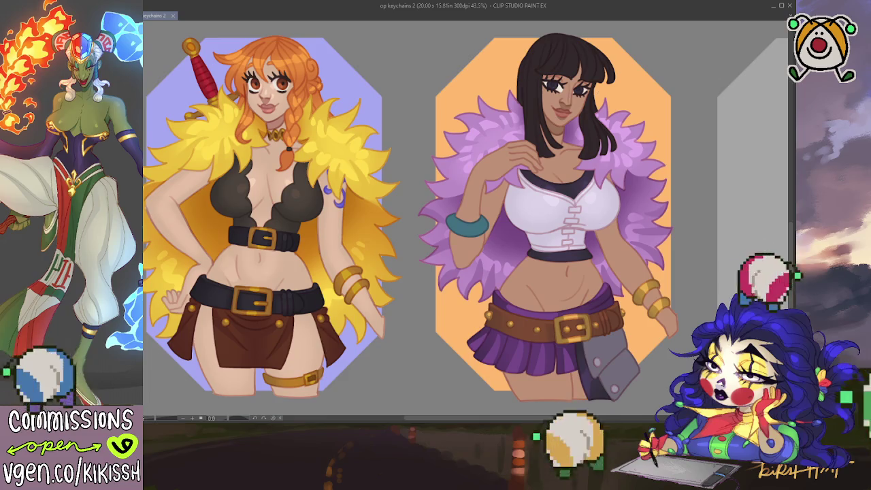
pyautogui.hotkey('ctrl', 'z')
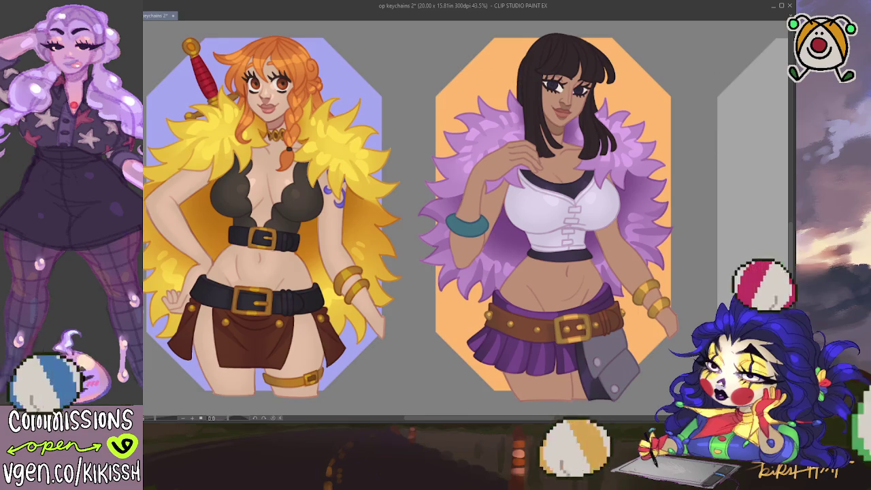
pyautogui.hscroll(2, 789, 114)
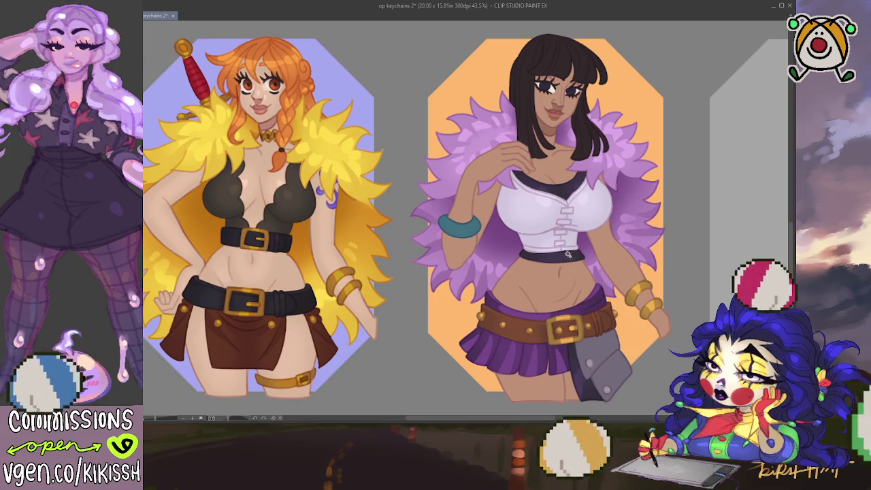
pyautogui.click(564, 273)
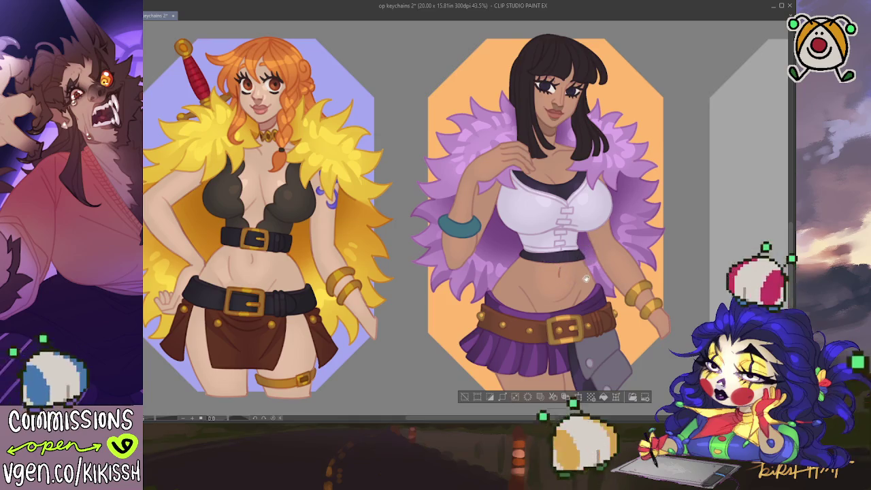
# Step: Auto-select the skin area of the right-hand Robin figure
pyautogui.scroll(-1, 585, 278)
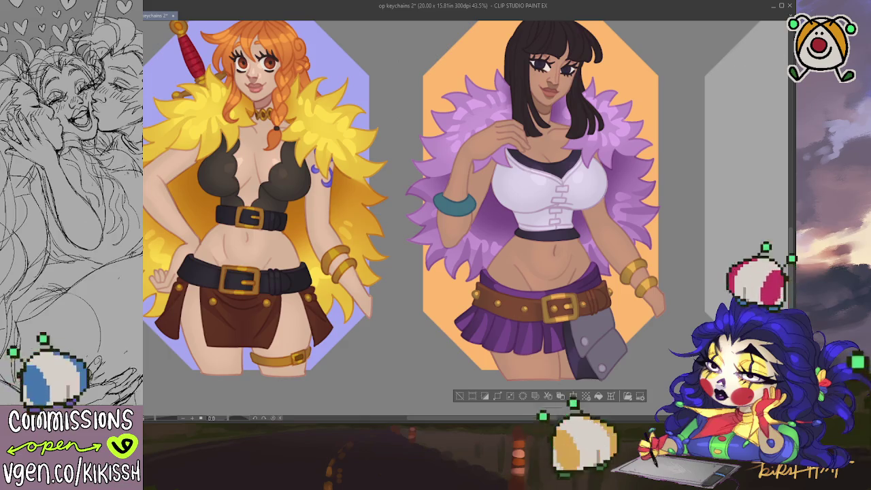
# Step: Paint extra iris detail into Robin's eye close up, then reframe both figures
pyautogui.scroll(1, 555, 120)
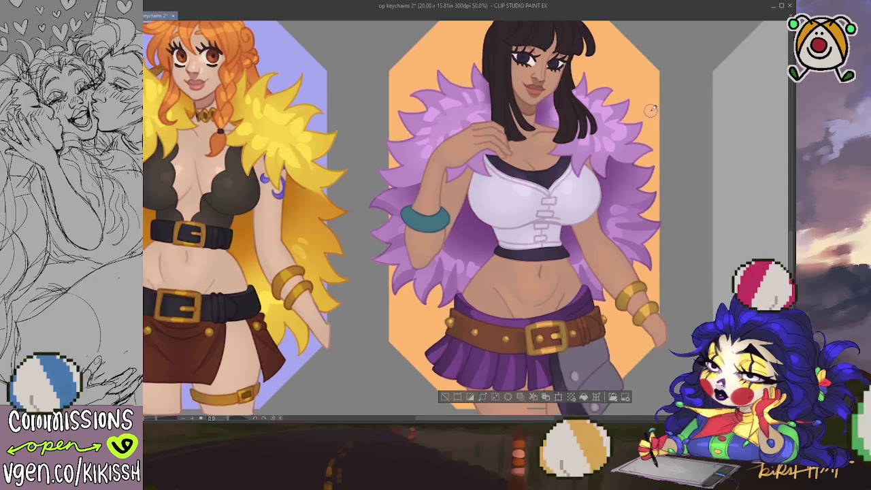
pyautogui.scroll(1, 555, 120)
pyautogui.scroll(1, 548, 123)
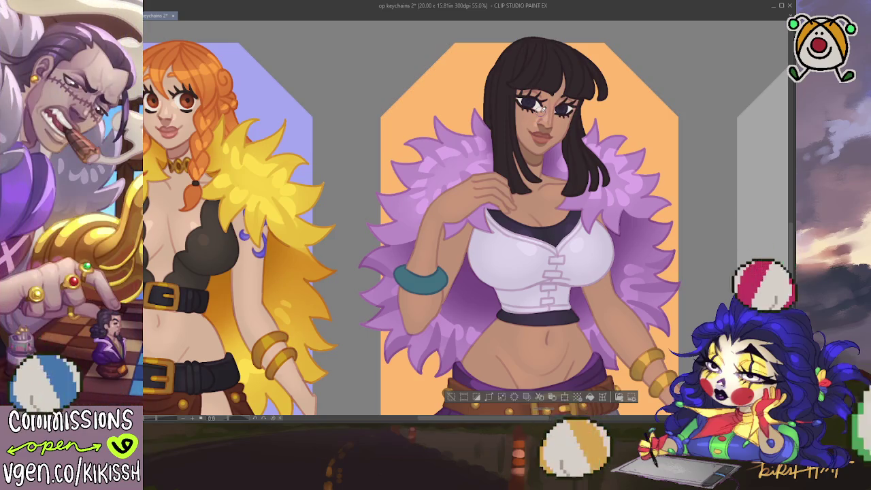
pyautogui.moveTo(565, 107); pyautogui.dragTo(570, 114)
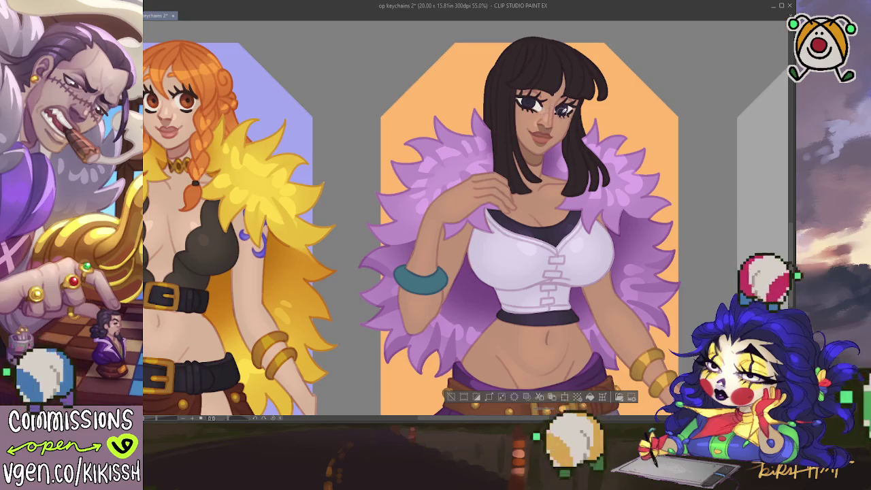
pyautogui.scroll(-3, 605, 102)
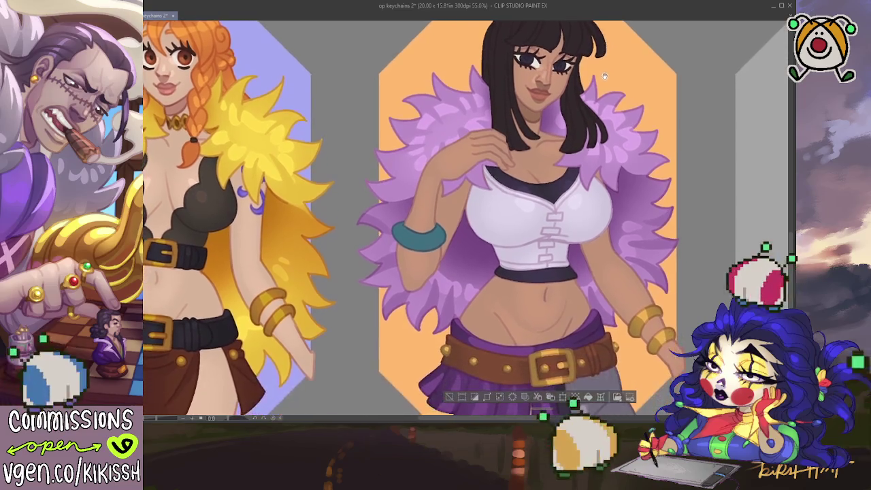
pyautogui.moveTo(605, 102); pyautogui.dragTo(668, 104)
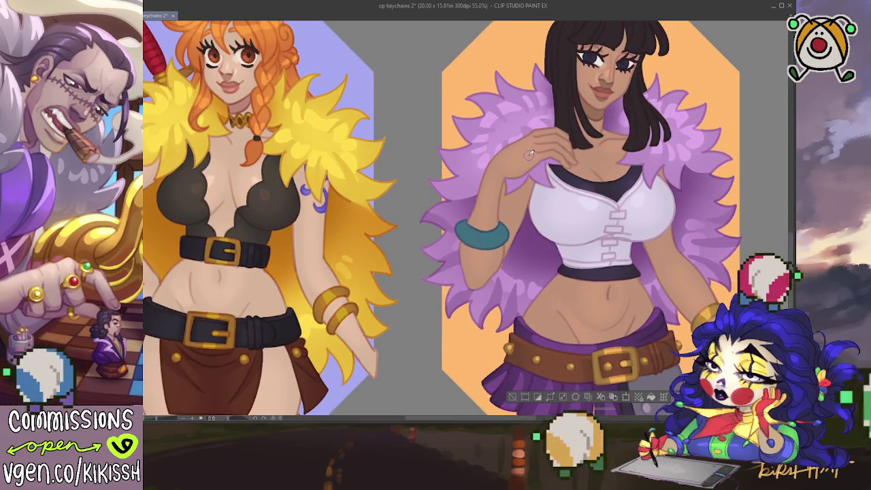
pyautogui.moveTo(537, 148); pyautogui.dragTo(509, 126)
pyautogui.scroll(-2, 509, 127)
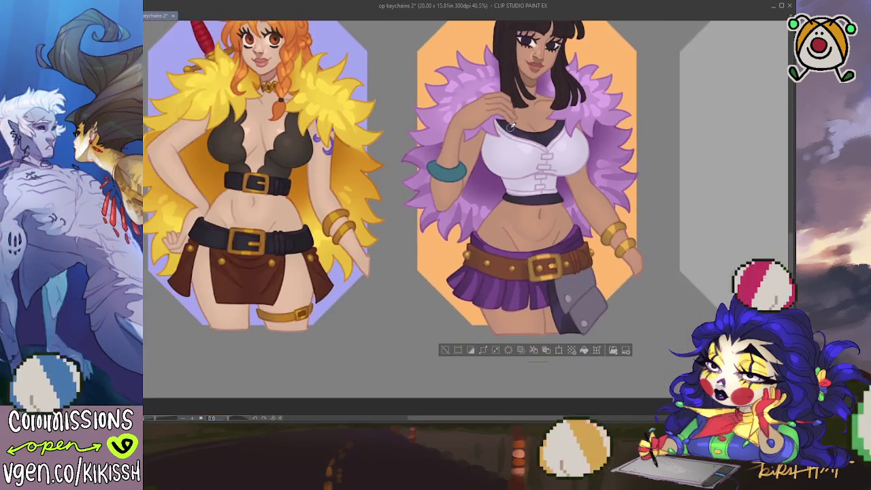
pyautogui.moveTo(573, 175); pyautogui.dragTo(603, 213)
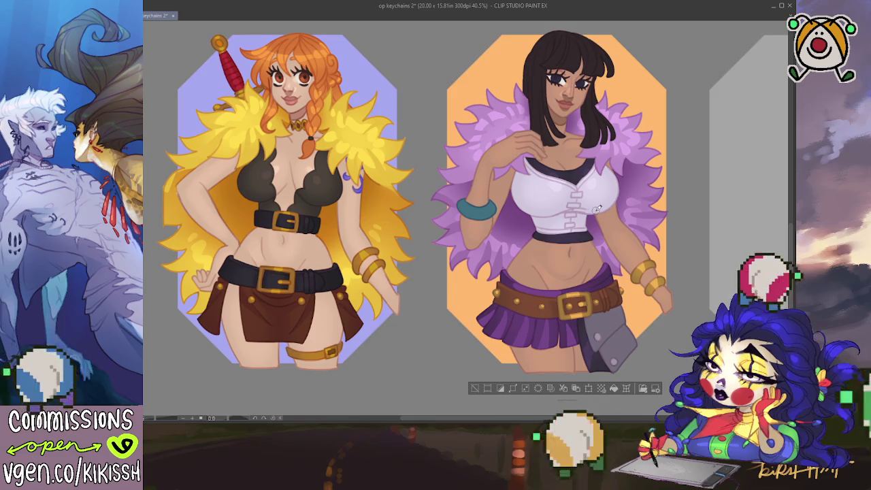
pyautogui.hotkey('ctrl', 'd')
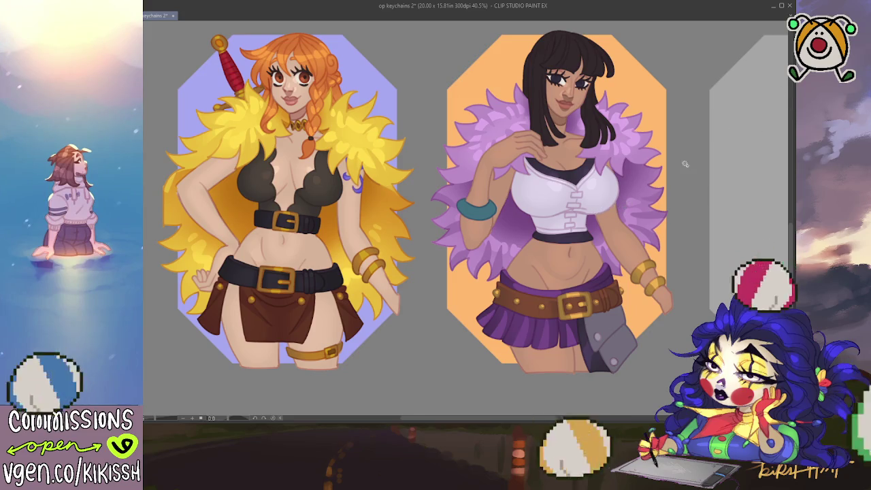
pyautogui.moveTo(579, 112)
pyautogui.mouseDown()
pyautogui.moveTo(585, 139)
pyautogui.moveTo(550, 123)
pyautogui.mouseUp()
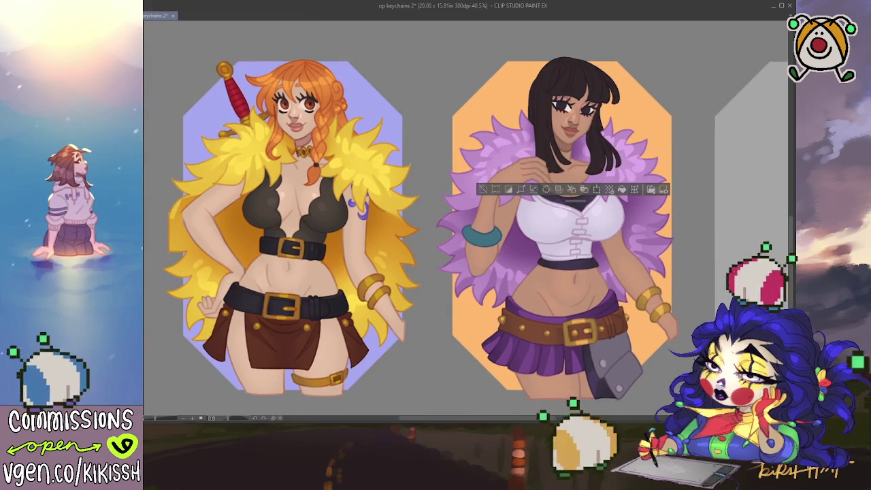
# Step: Tint Robin's black hair dark purple, clear the skin selection, and zoom in on her
pyautogui.scroll(1, 504, 92)
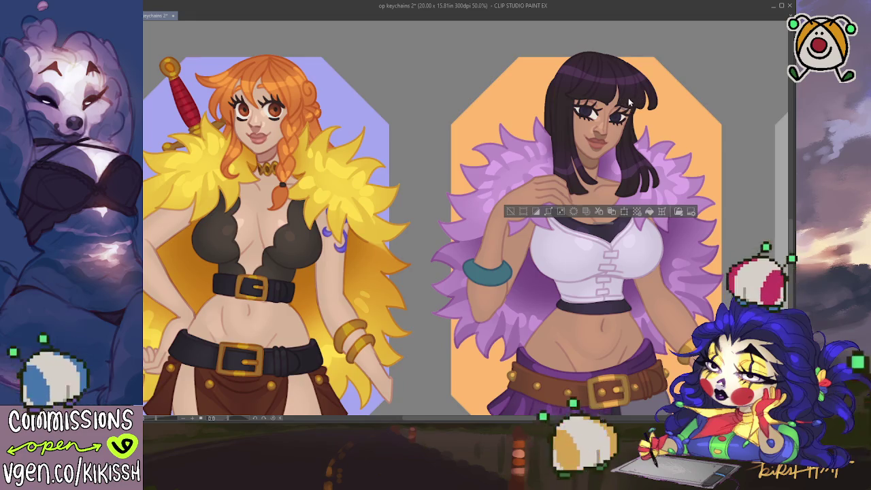
pyautogui.hotkey('ctrl', 'd')
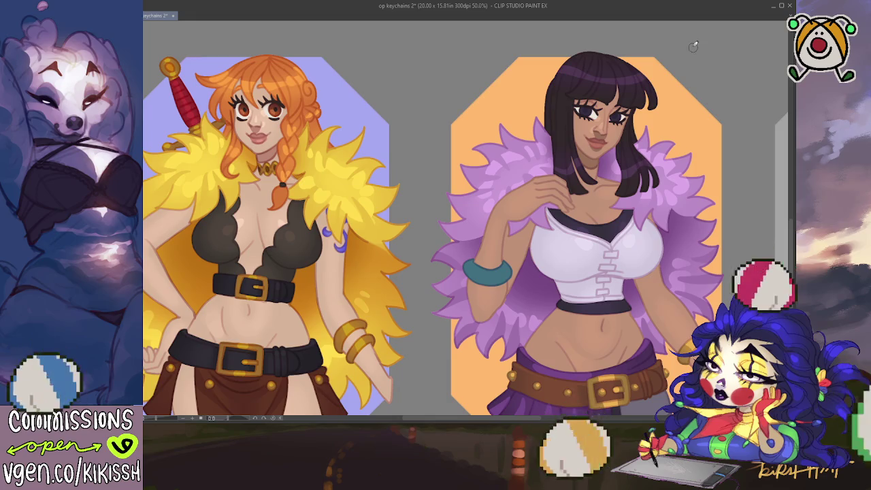
pyautogui.scroll(-1, 692, 89)
pyautogui.moveTo(709, 144); pyautogui.dragTo(702, 145)
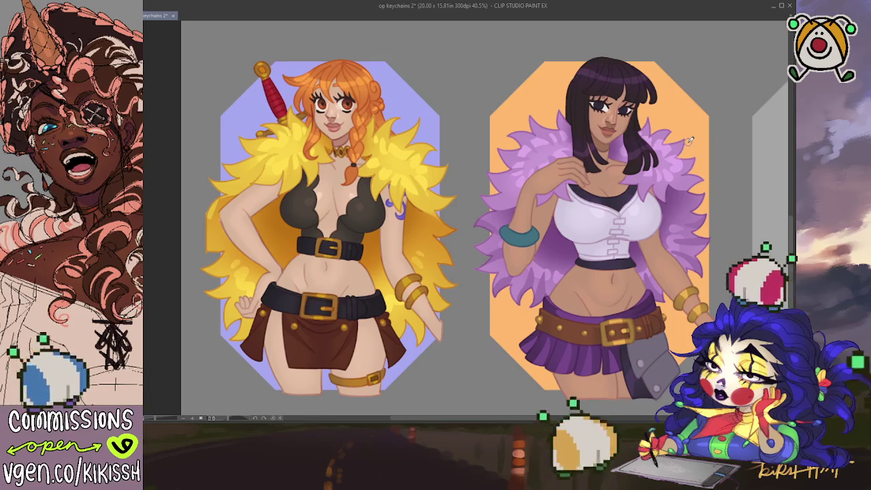
pyautogui.scroll(1, 684, 141)
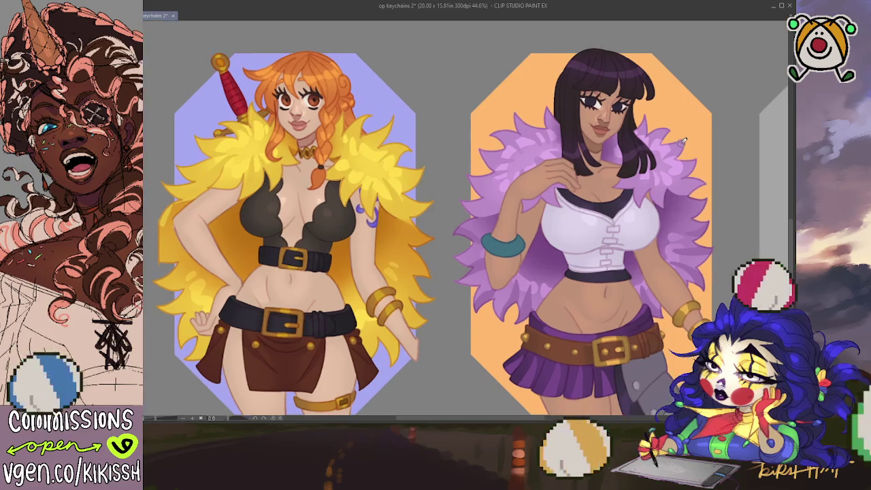
pyautogui.scroll(1, 685, 142)
pyautogui.scroll(-1, 694, 143)
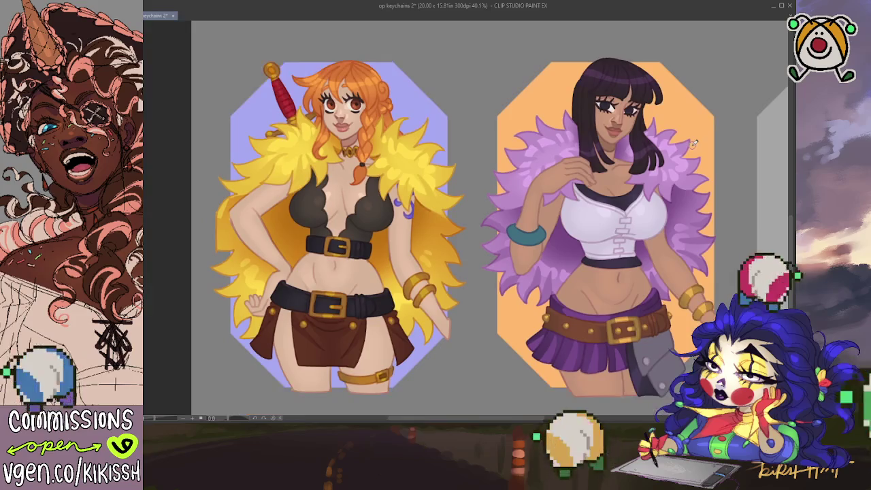
pyautogui.scroll(1, 687, 143)
pyautogui.scroll(1, 640, 126)
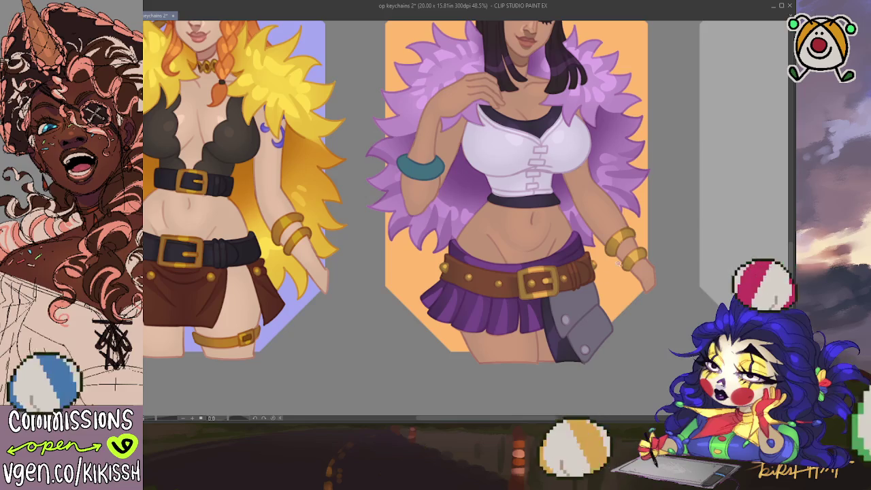
# Step: Shade and highlight Robin's grey hip pouch, then deselect and frame both keychains
pyautogui.click(582, 307)
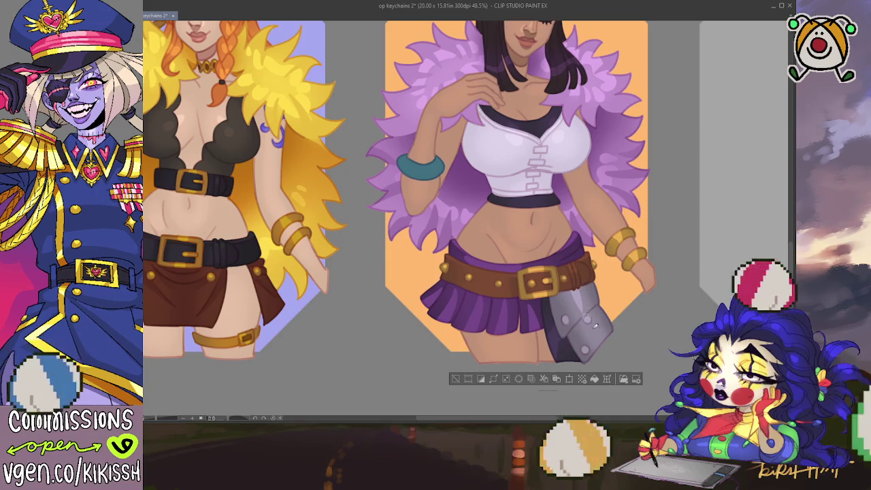
pyautogui.moveTo(584, 308); pyautogui.dragTo(599, 333)
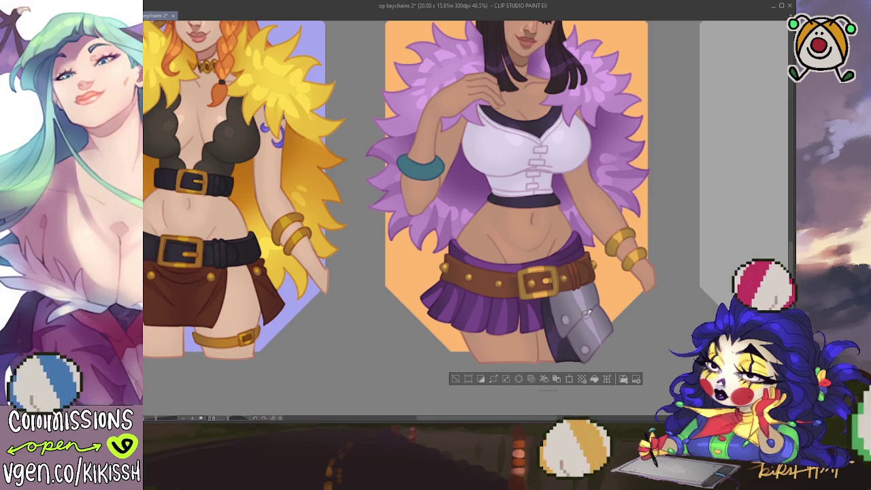
pyautogui.scroll(1, 593, 302)
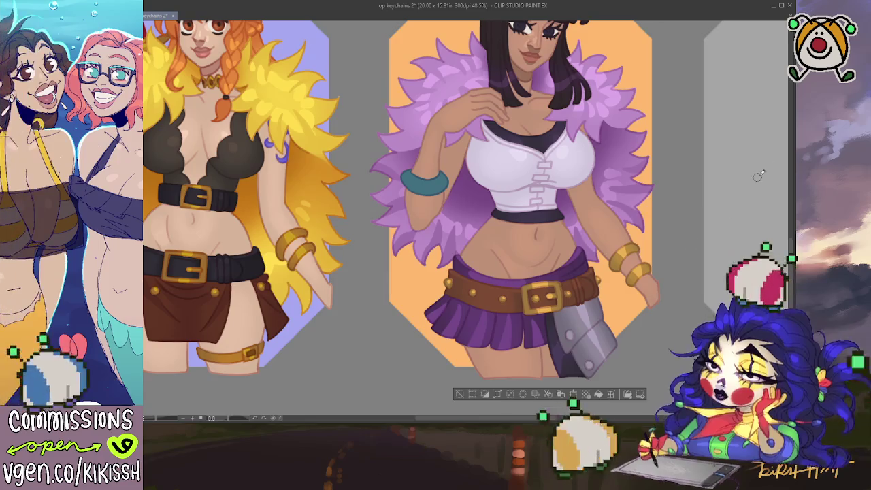
pyautogui.hotkey('ctrl', 'd')
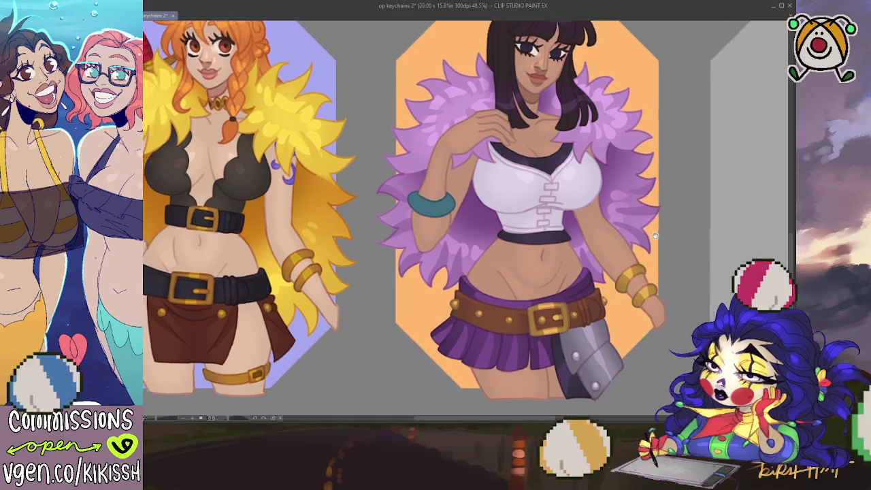
pyautogui.scroll(3, 606, 225)
pyautogui.moveTo(670, 278); pyautogui.dragTo(674, 261)
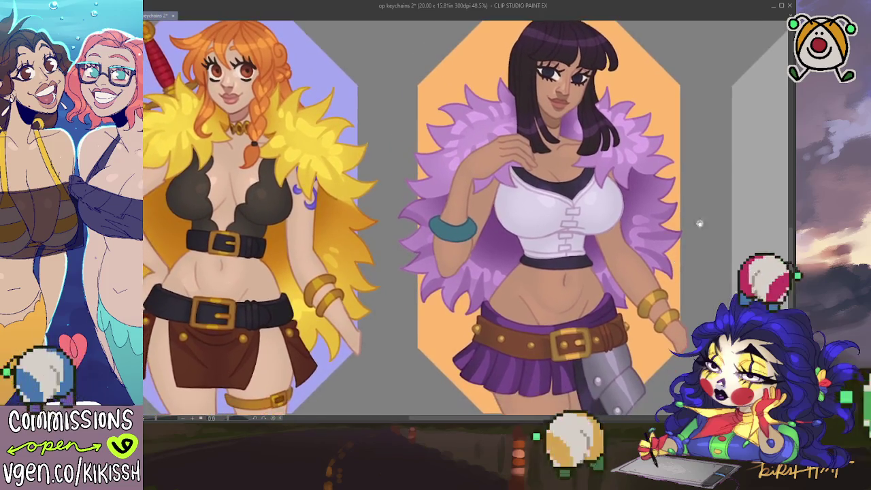
pyautogui.hotkey('ctrl', 'a')
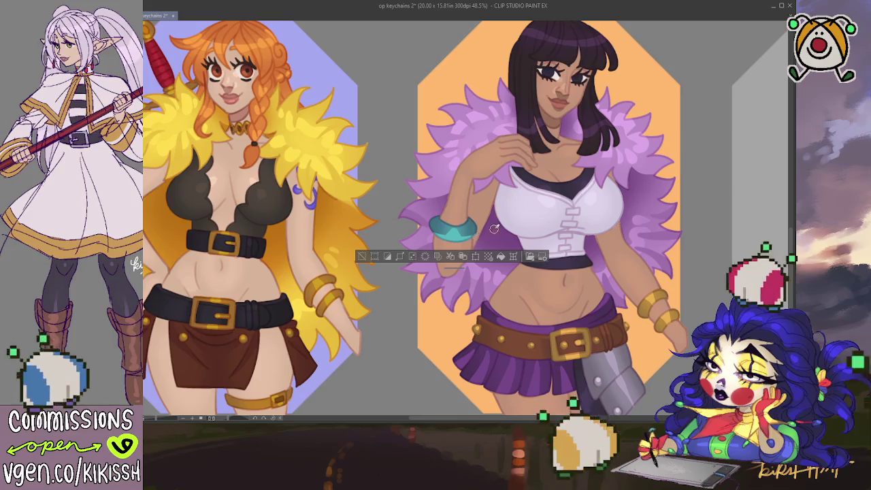
pyautogui.moveTo(561, 200); pyautogui.dragTo(557, 177)
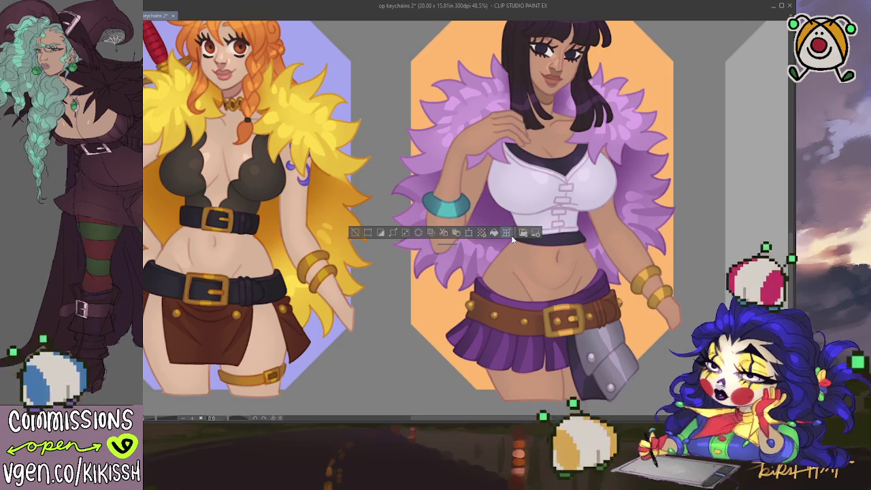
pyautogui.hotkey('ctrl', 'd')
pyautogui.moveTo(625, 154); pyautogui.dragTo(646, 184)
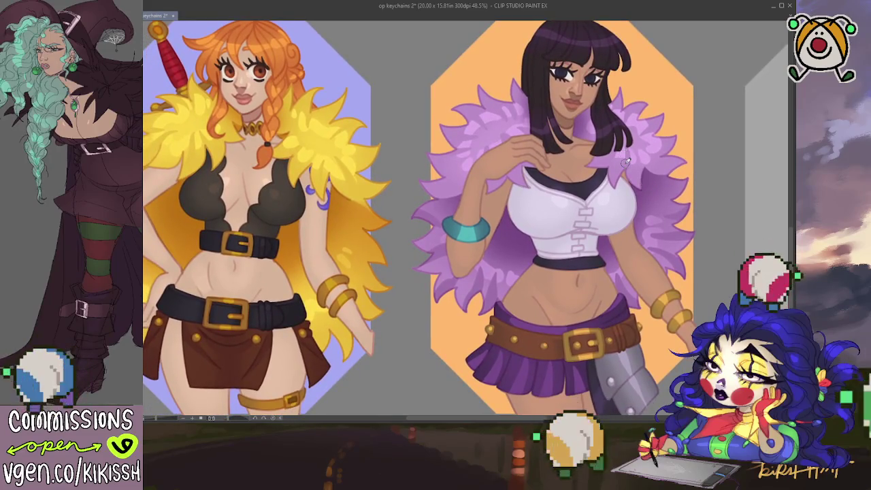
pyautogui.scroll(-2, 624, 161)
# Step: Reframe the canvas and auto-select Robin's dark hair on the orange keychain
pyautogui.moveTo(646, 170); pyautogui.dragTo(654, 183)
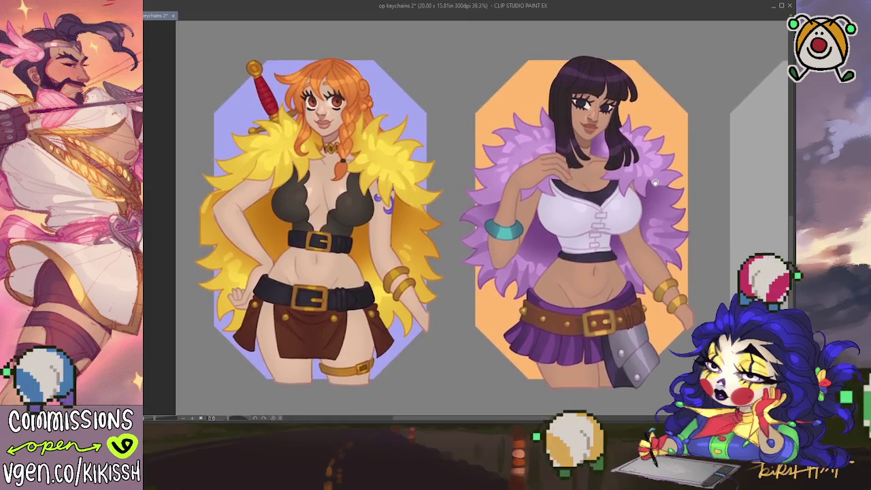
pyautogui.scroll(2, 601, 203)
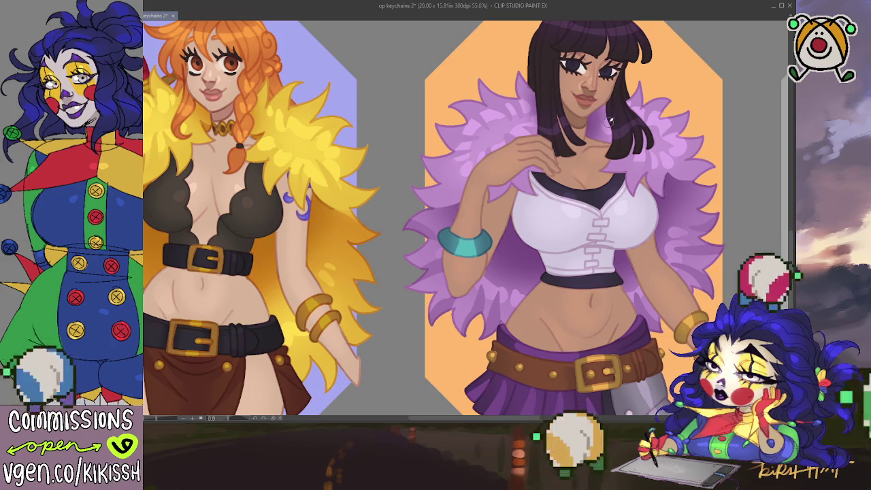
pyautogui.scroll(-1, 610, 121)
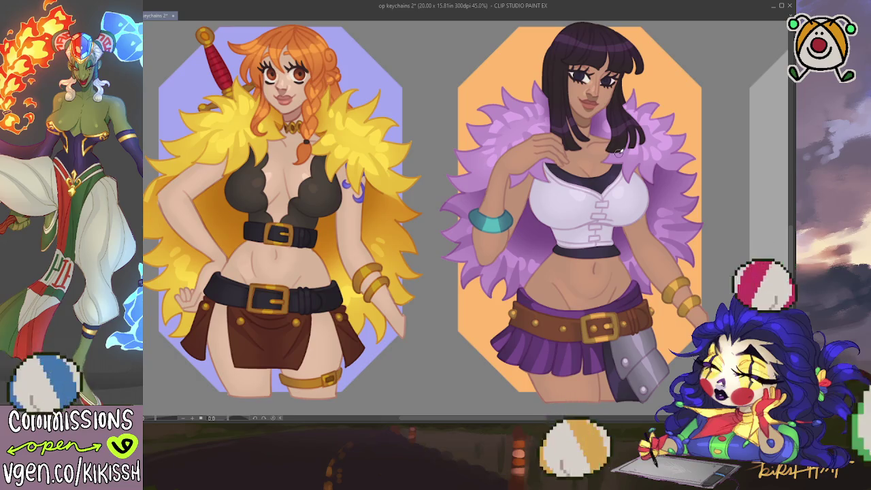
pyautogui.scroll(-1, 617, 153)
pyautogui.moveTo(617, 153); pyautogui.dragTo(626, 179)
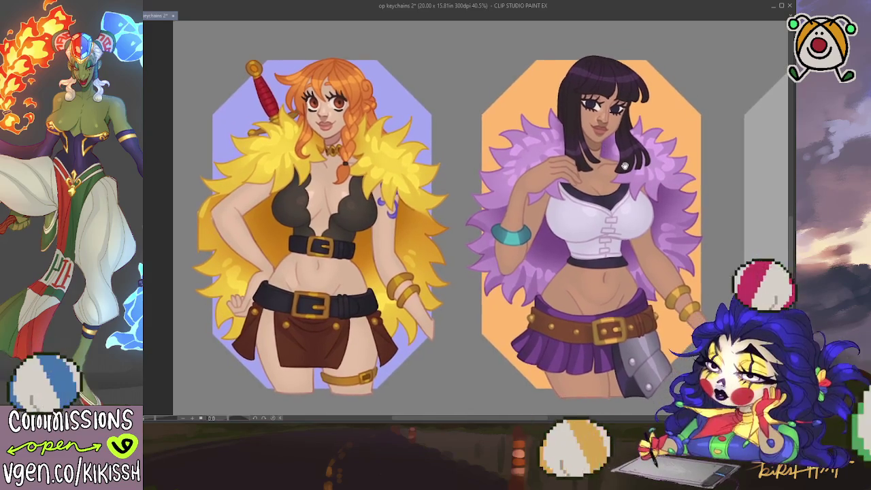
pyautogui.scroll(3, 636, 113)
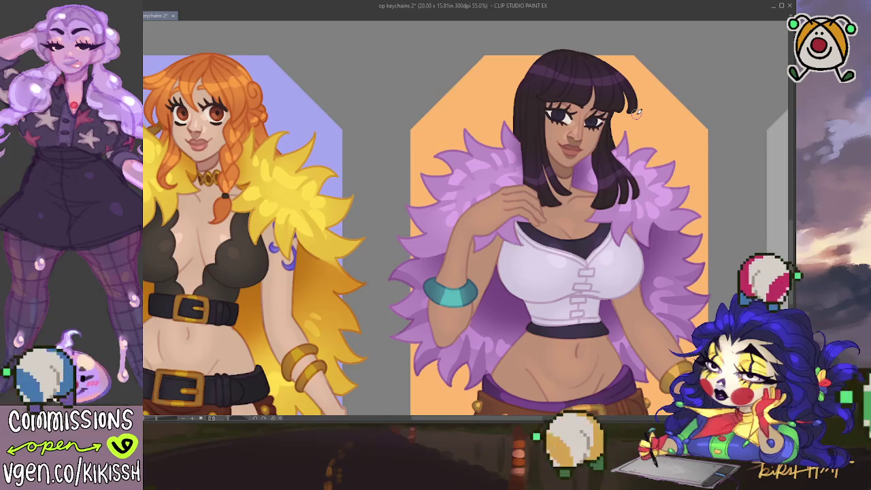
pyautogui.click(561, 117)
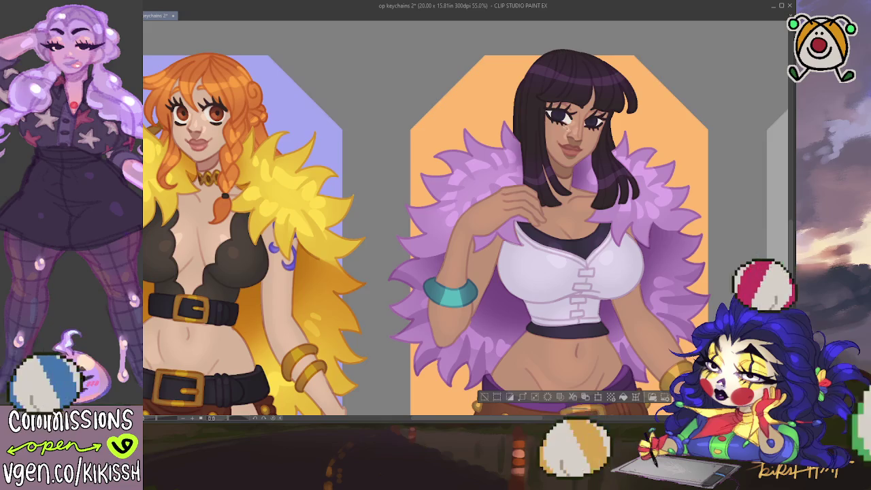
pyautogui.scroll(3, 542, 181)
pyautogui.scroll(4, 542, 181)
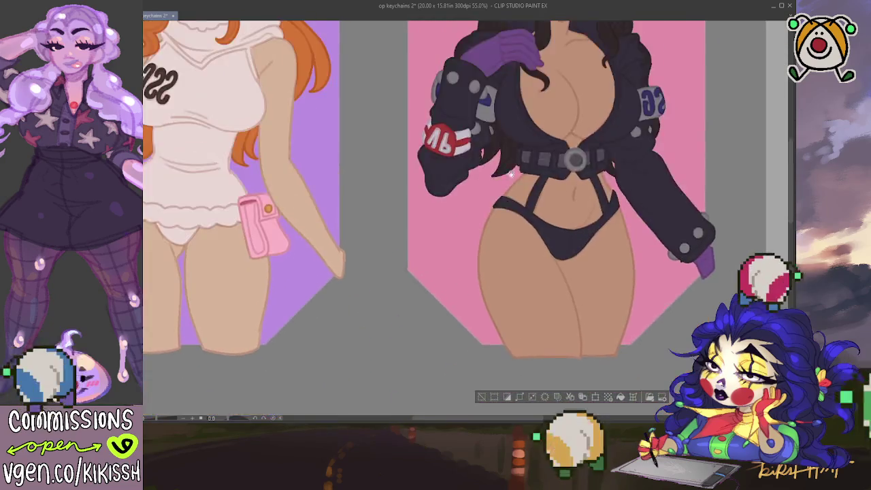
pyautogui.scroll(2, 542, 181)
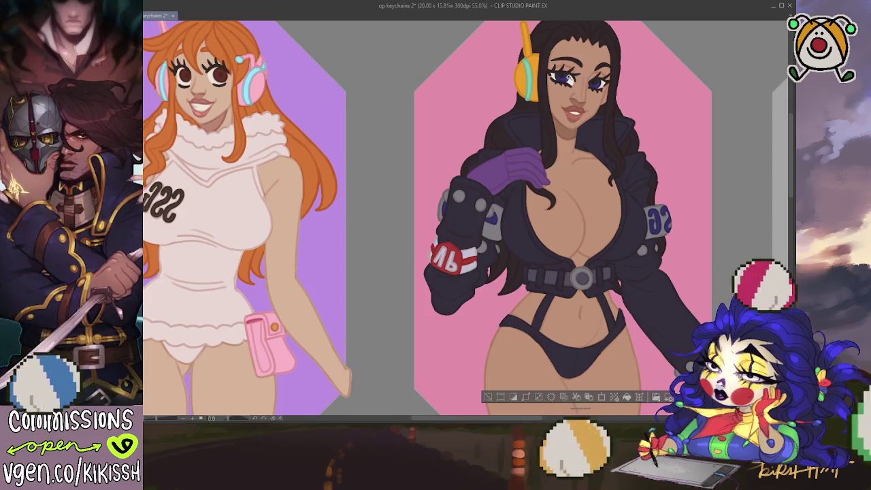
pyautogui.scroll(3, 571, 77)
pyautogui.scroll(2, 559, 87)
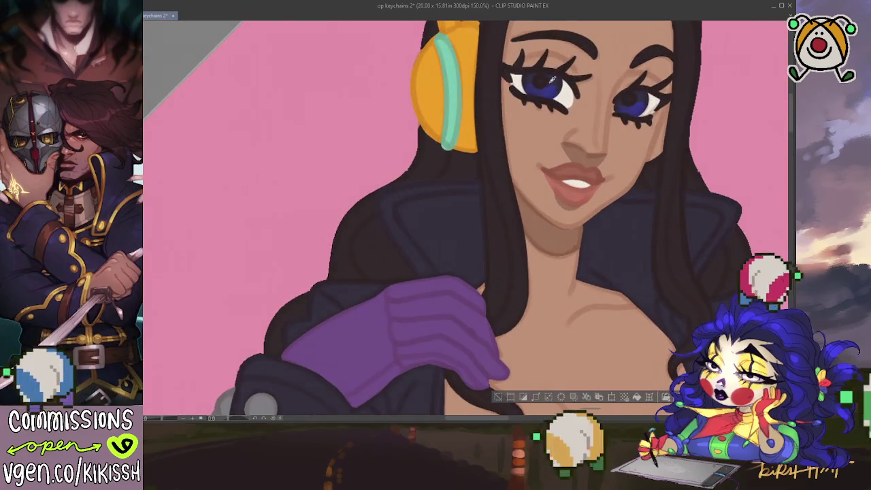
pyautogui.scroll(-5, 552, 81)
pyautogui.scroll(-3, 509, 68)
pyautogui.scroll(-3, 524, 163)
pyautogui.scroll(-5, 538, 255)
pyautogui.scroll(-4, 544, 117)
pyautogui.scroll(-3, 498, 284)
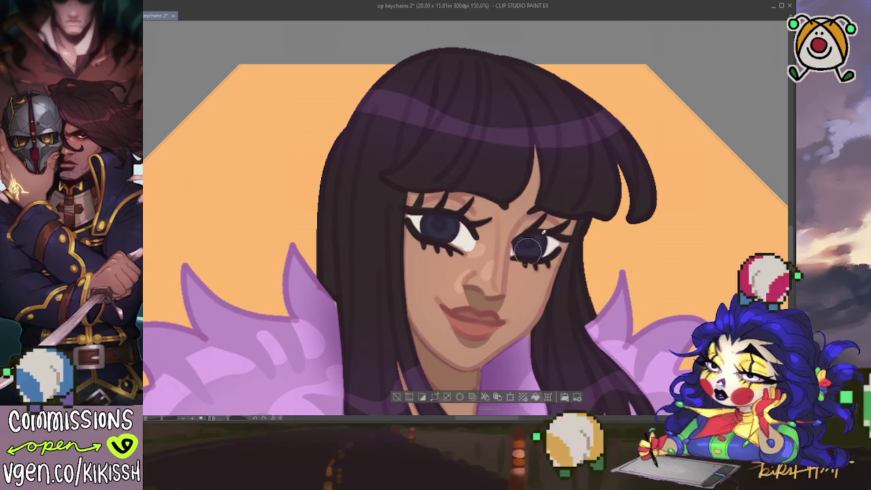
pyautogui.scroll(-1, 525, 257)
pyautogui.scroll(-2, 517, 244)
pyautogui.scroll(-1, 497, 211)
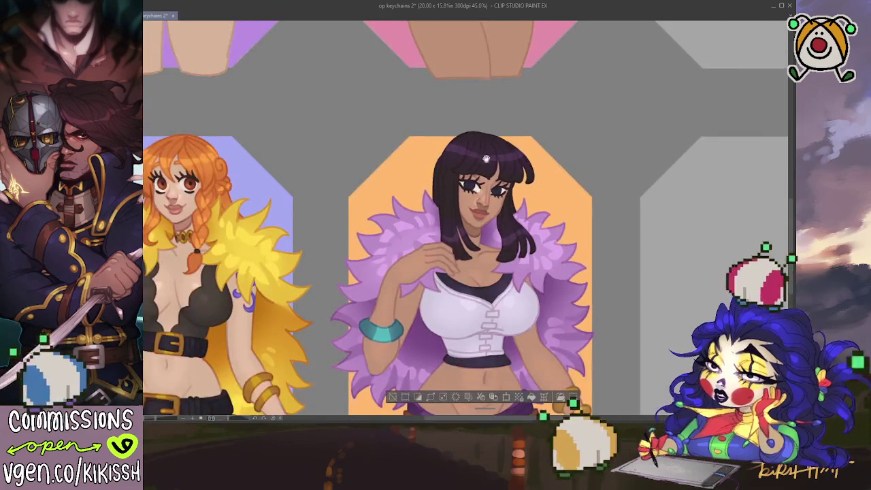
pyautogui.scroll(3, 497, 211)
pyautogui.scroll(2, 497, 211)
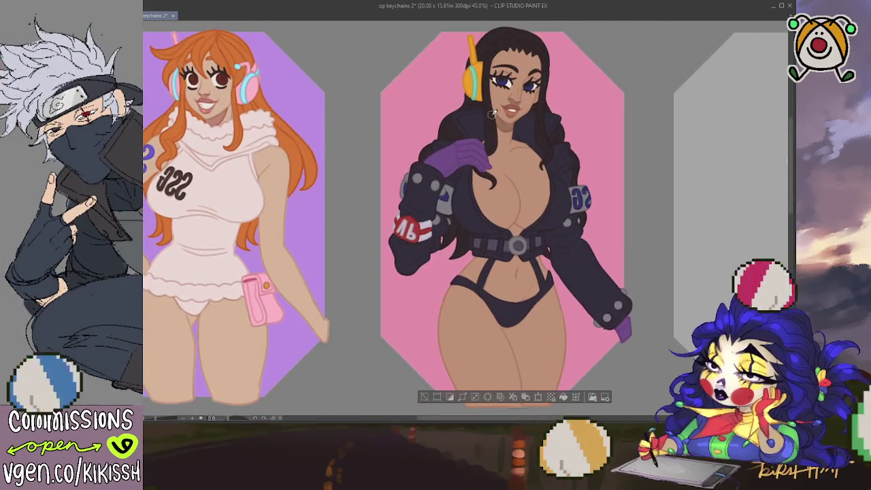
pyautogui.scroll(1, 504, 83)
pyautogui.scroll(2, 504, 83)
pyautogui.scroll(2, 517, 136)
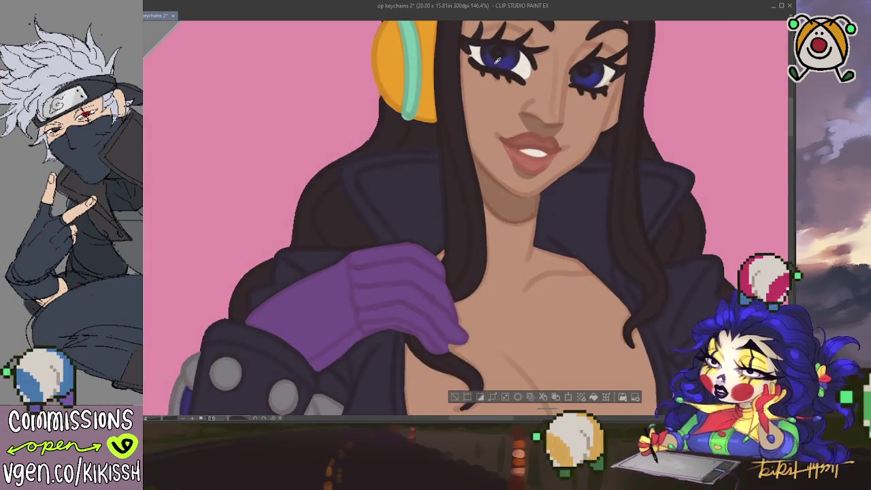
pyautogui.scroll(-3, 549, 203)
pyautogui.scroll(-3, 564, 111)
pyautogui.scroll(-3, 567, 92)
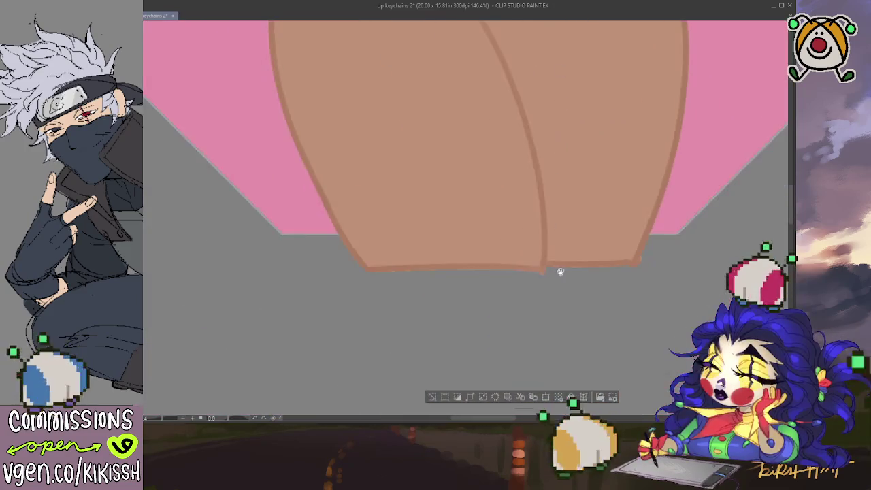
pyautogui.scroll(-3, 560, 270)
pyautogui.scroll(-3, 543, 127)
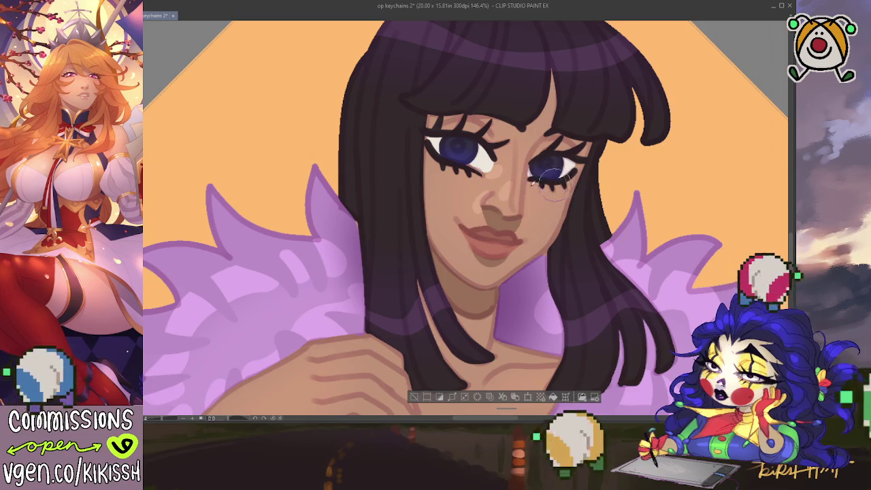
pyautogui.scroll(10, 781, 103)
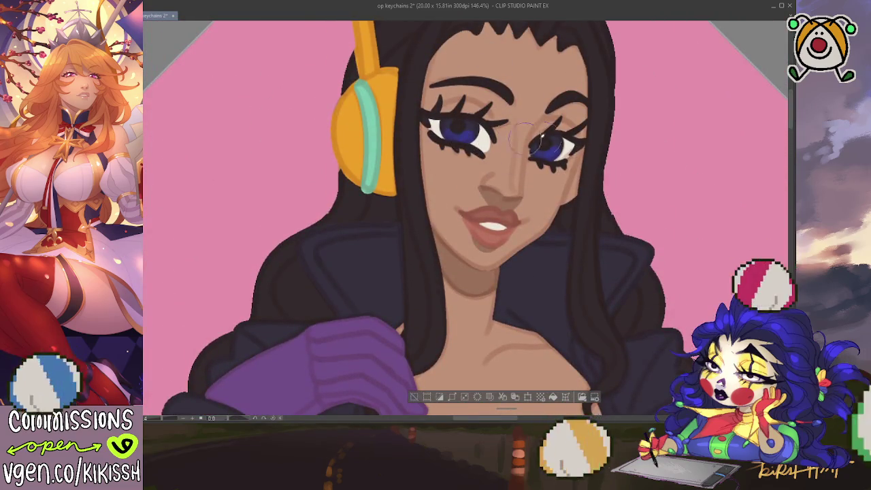
pyautogui.moveTo(789, 113); pyautogui.dragTo(789, 238)
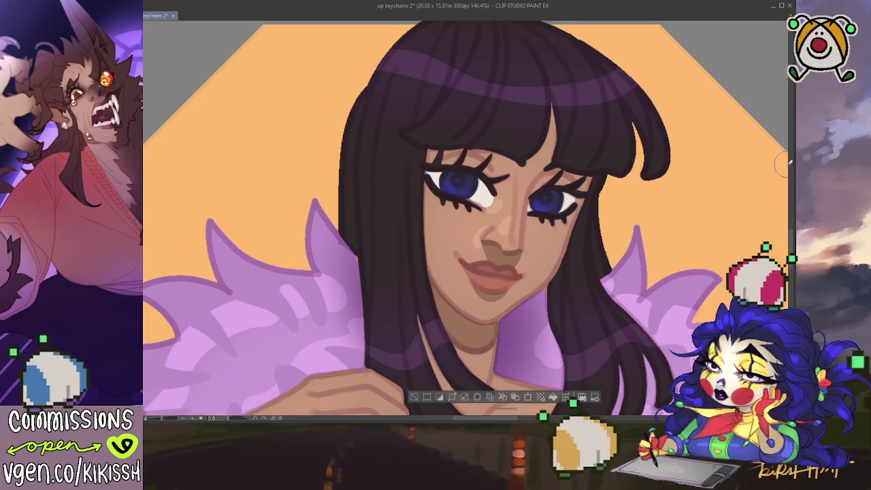
pyautogui.moveTo(792, 242); pyautogui.dragTo(786, 97)
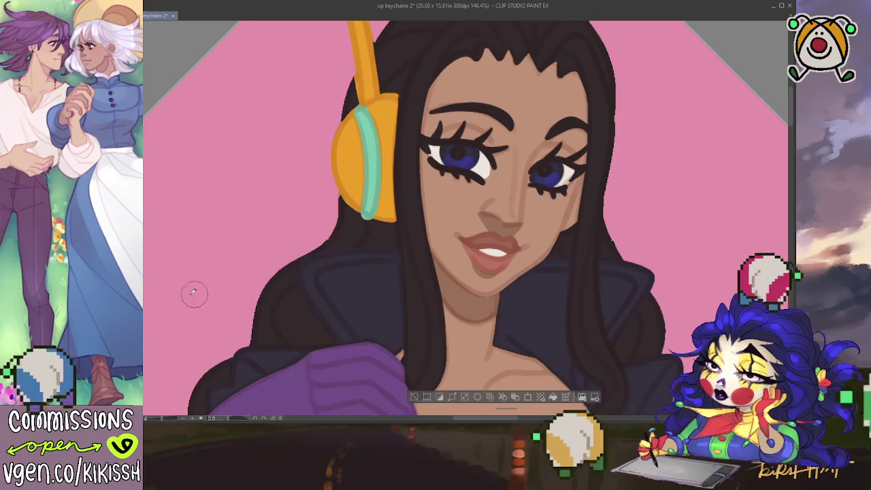
pyautogui.moveTo(790, 108); pyautogui.dragTo(792, 232)
pyautogui.scroll(-3, 765, 253)
pyautogui.scroll(-3, 765, 253)
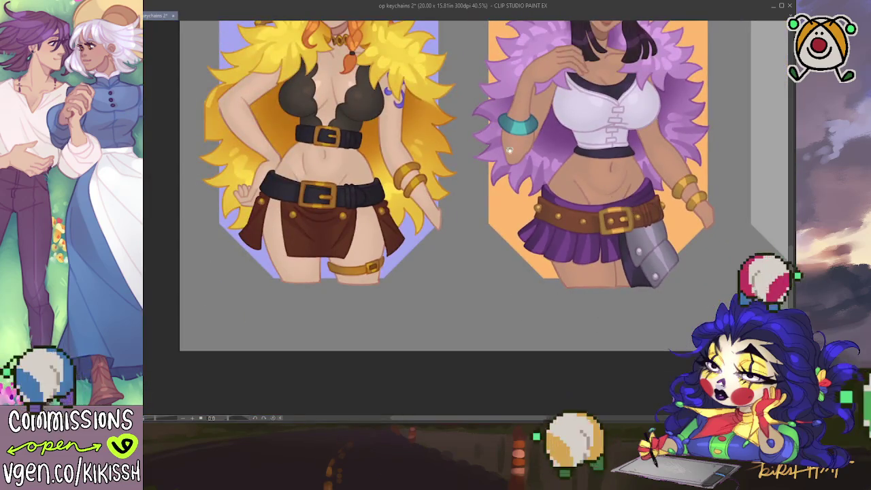
pyautogui.moveTo(379, 90); pyautogui.dragTo(468, 178)
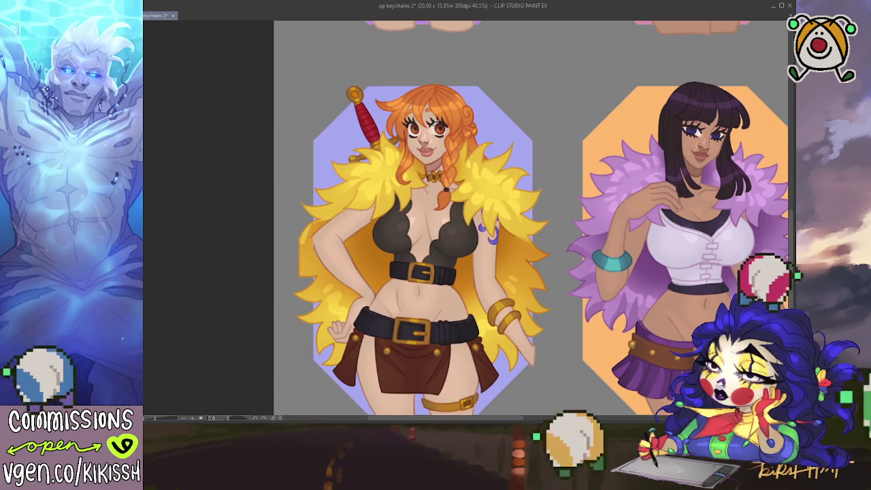
pyautogui.scroll(2, 544, 126)
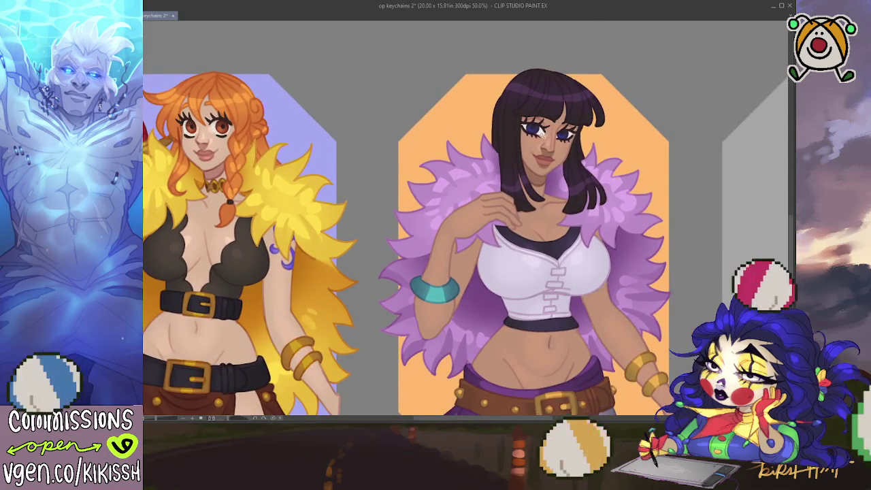
pyautogui.hotkey('ctrl', 'a')
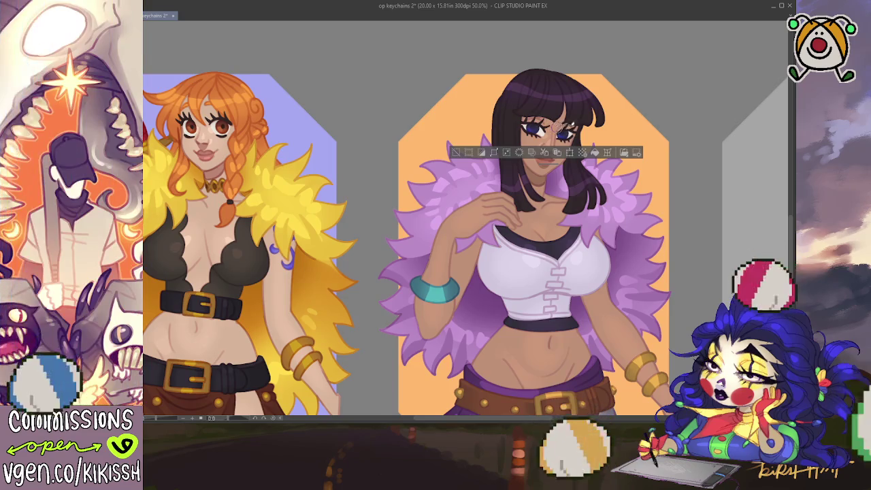
pyautogui.hotkey('ctrl', 'd')
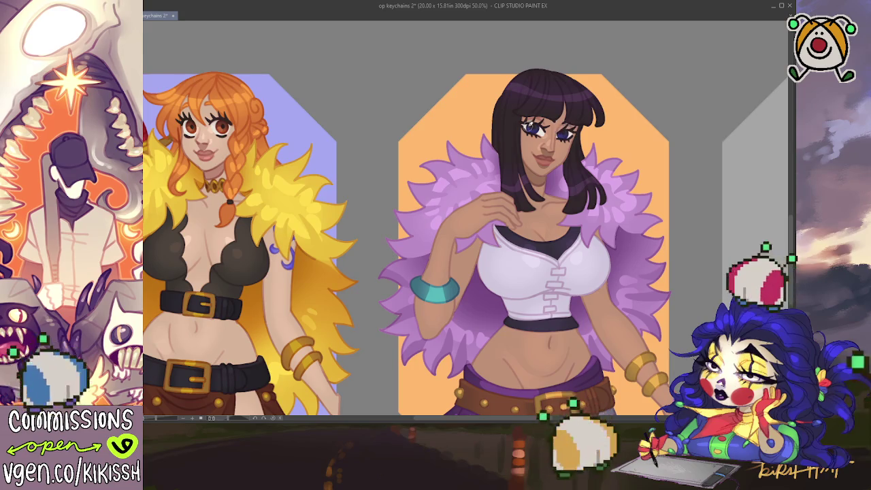
pyautogui.scroll(2, 547, 129)
pyautogui.scroll(3, 547, 129)
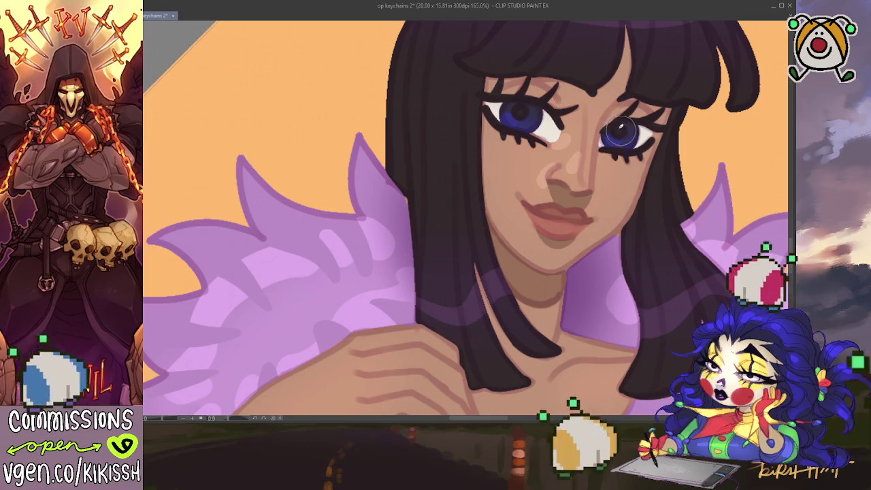
pyautogui.scroll(-4, 599, 102)
pyautogui.scroll(-4, 600, 102)
pyautogui.moveTo(630, 140); pyautogui.dragTo(665, 134)
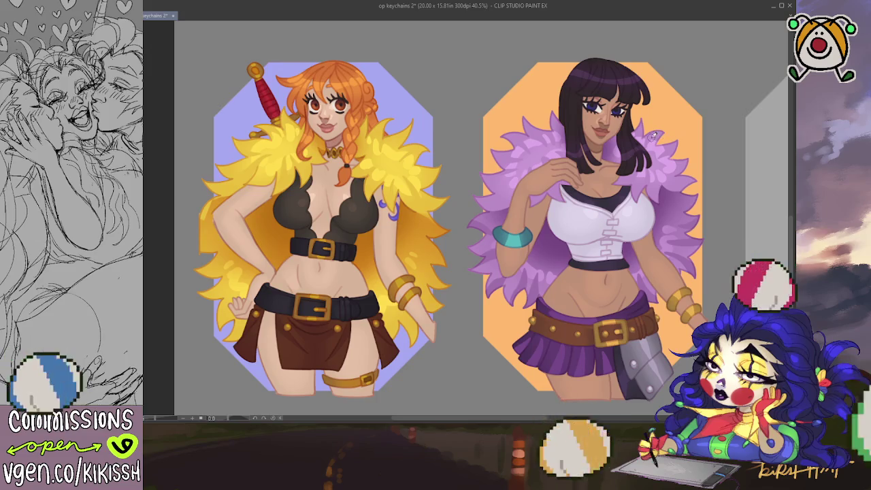
pyautogui.moveTo(629, 142); pyautogui.dragTo(611, 148)
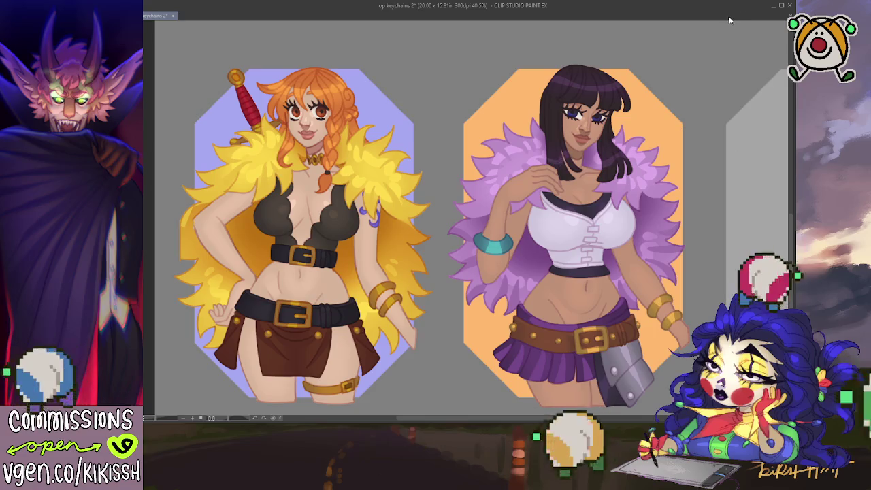
pyautogui.scroll(2, 701, 89)
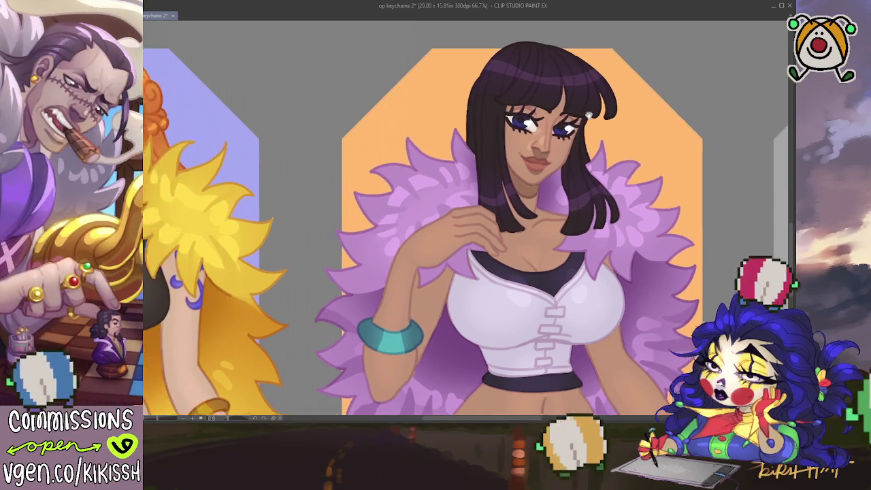
pyautogui.moveTo(556, 124); pyautogui.dragTo(615, 114)
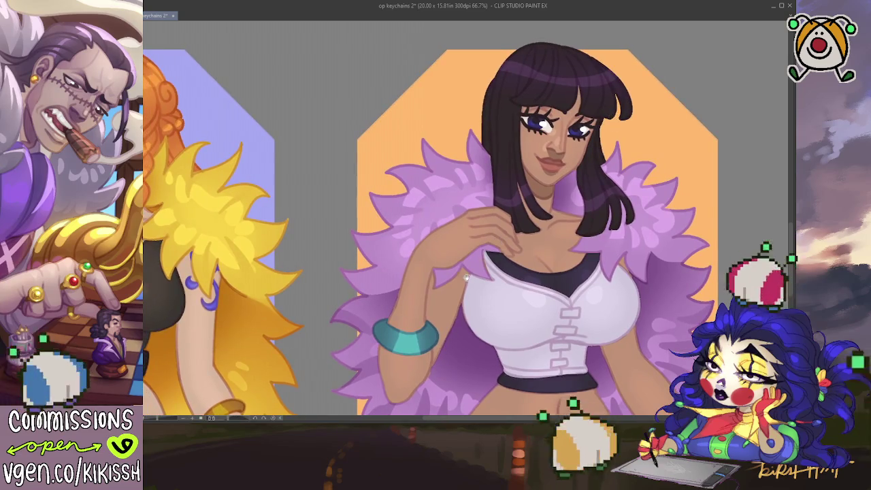
pyautogui.moveTo(468, 274); pyautogui.dragTo(506, 269)
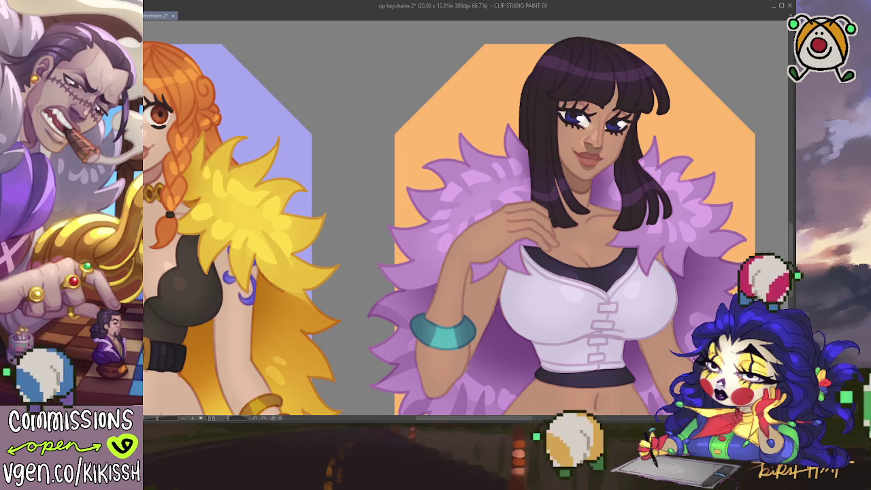
pyautogui.moveTo(235, 206); pyautogui.dragTo(384, 234)
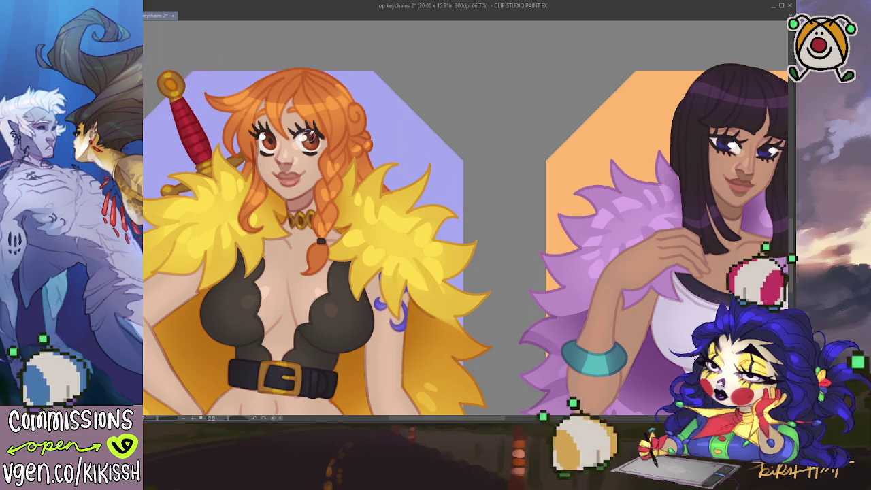
pyautogui.moveTo(400, 185); pyautogui.dragTo(431, 180)
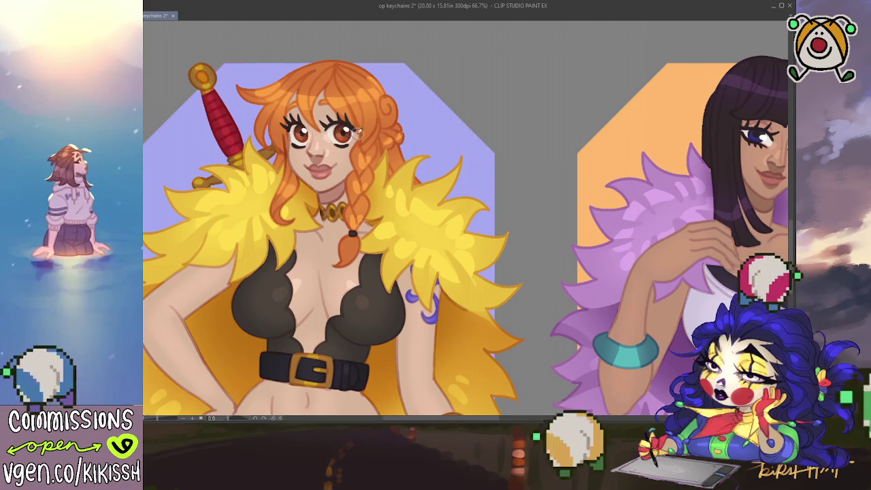
pyautogui.scroll(-1, 345, 127)
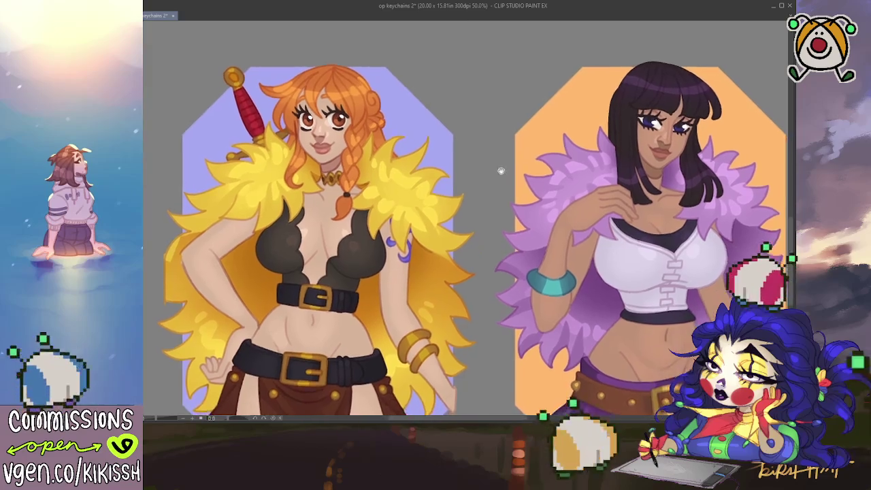
pyautogui.moveTo(510, 182); pyautogui.dragTo(495, 164)
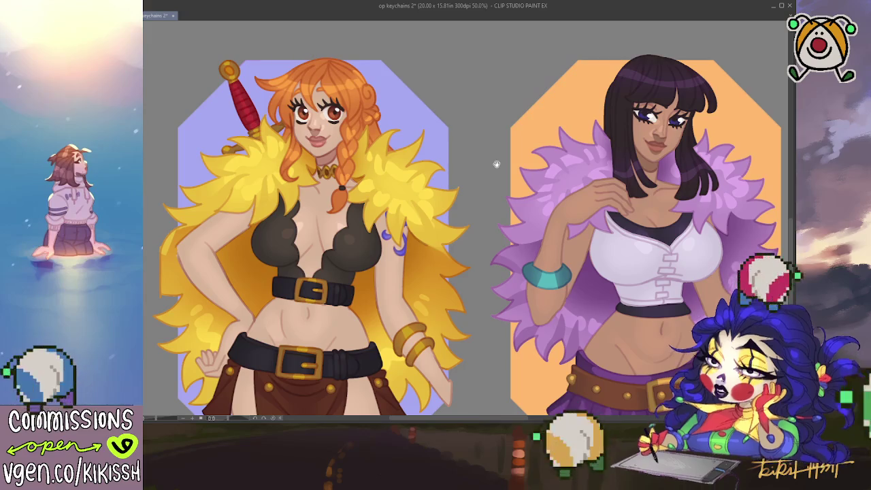
pyautogui.moveTo(498, 161)
pyautogui.mouseDown()
pyautogui.moveTo(503, 189)
pyautogui.moveTo(486, 185)
pyautogui.moveTo(484, 213)
pyautogui.mouseUp()
pyautogui.moveTo(459, 123); pyautogui.dragTo(456, 171)
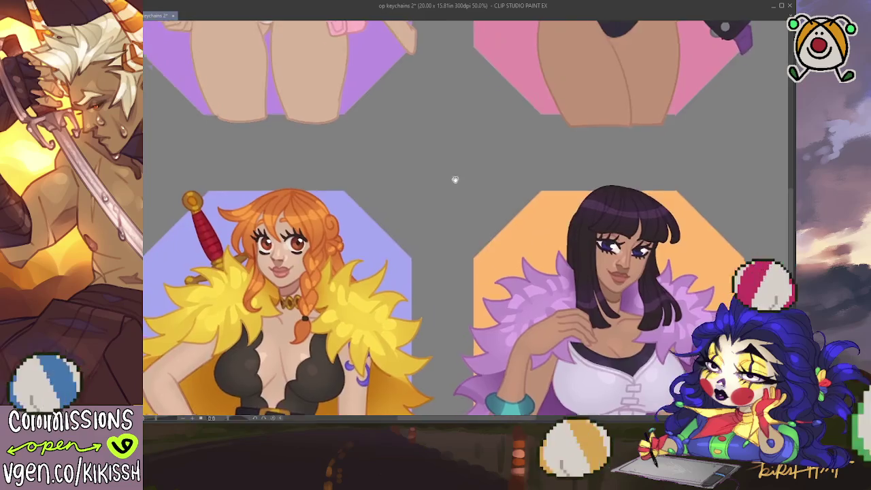
# Step: Zoom out to 27% to see the whole keychain sheet, then save it
pyautogui.moveTo(418, 123); pyautogui.dragTo(410, 252)
pyautogui.moveTo(408, 155); pyautogui.dragTo(403, 351)
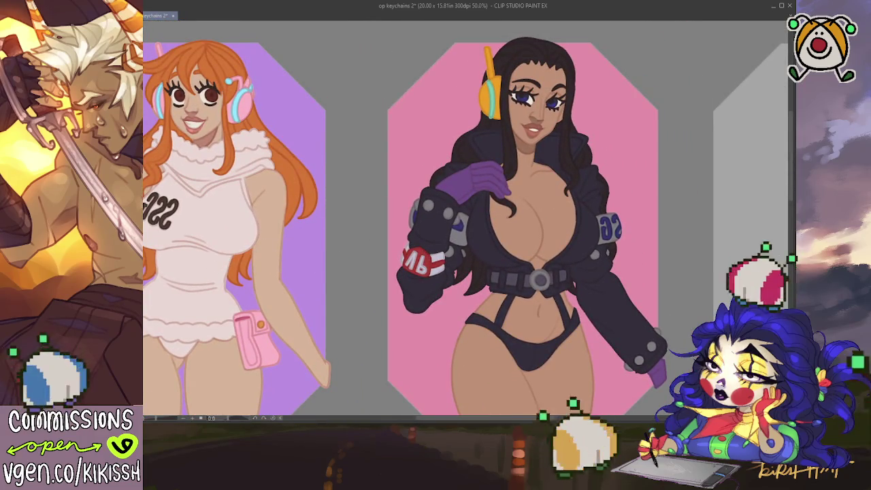
pyautogui.scroll(-2, 334, 305)
pyautogui.scroll(-1, 346, 283)
pyautogui.moveTo(361, 321); pyautogui.dragTo(404, 172)
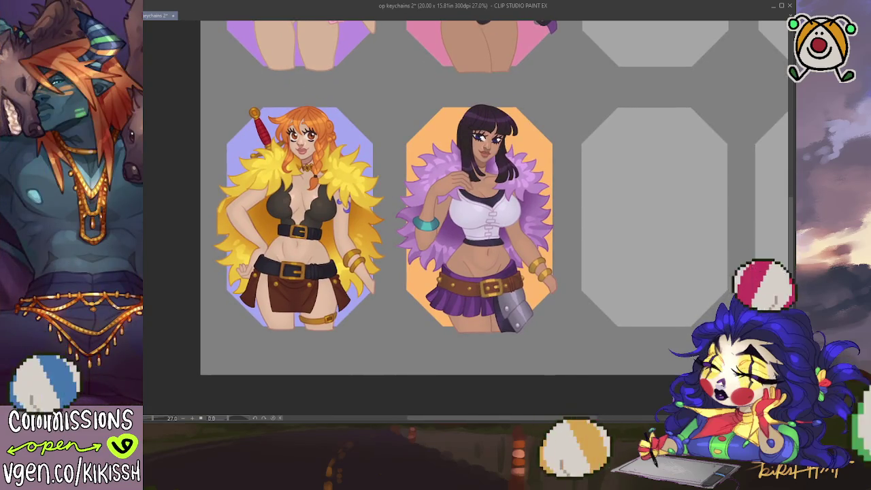
pyautogui.hotkey('ctrl', 's')
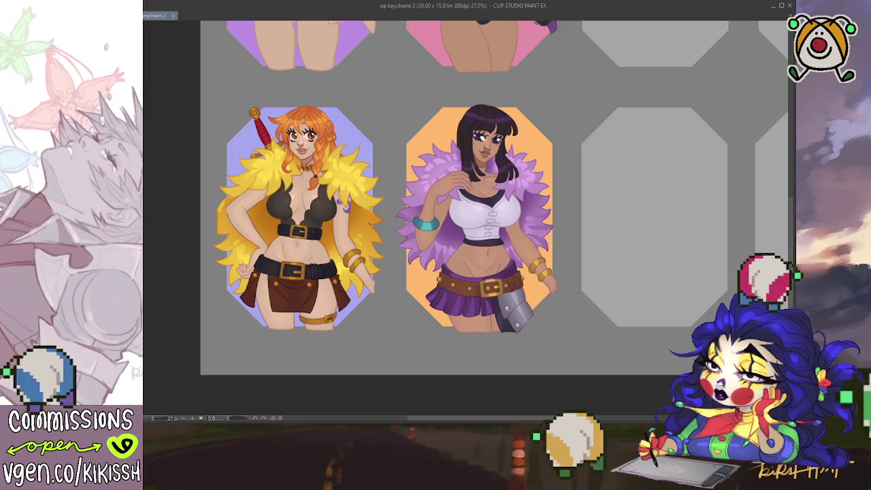
# Step: Review Robin's keychain at 100%, 33.3% and 50% zoom, centred on her frame
pyautogui.scroll(1, 398, 264)
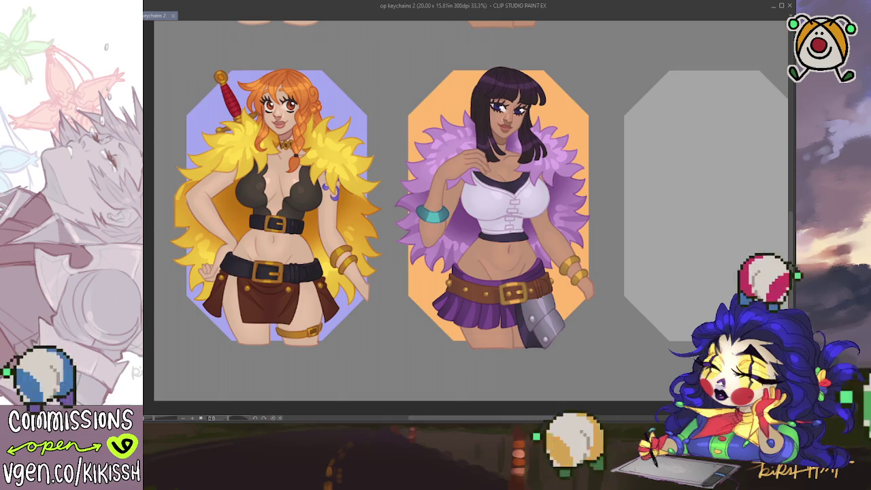
pyautogui.click(582, 132)
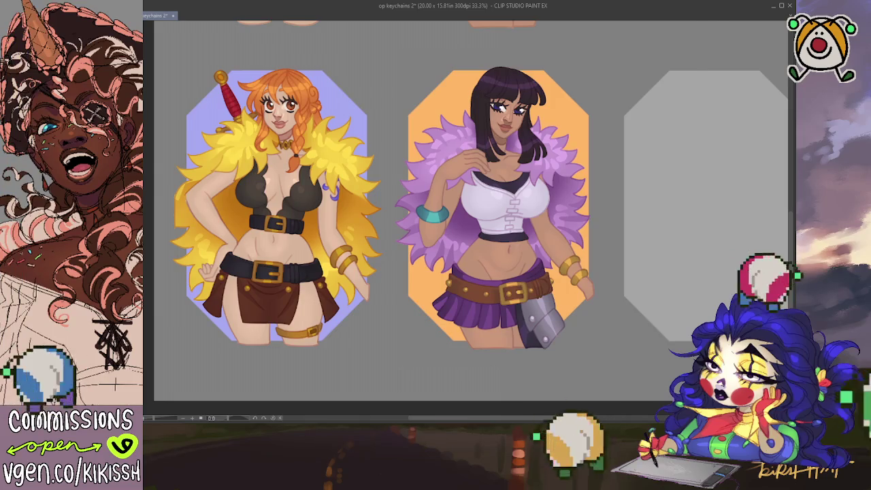
pyautogui.hotkey('ctrl', 'alt', '0')
pyautogui.hotkey('ctrl', '-')
pyautogui.hotkey('ctrl', '-')
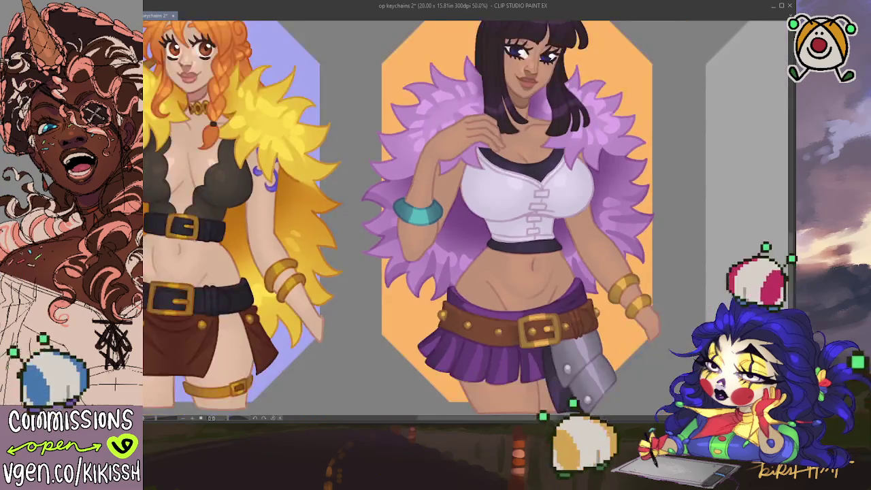
pyautogui.hotkey('ctrl', '-')
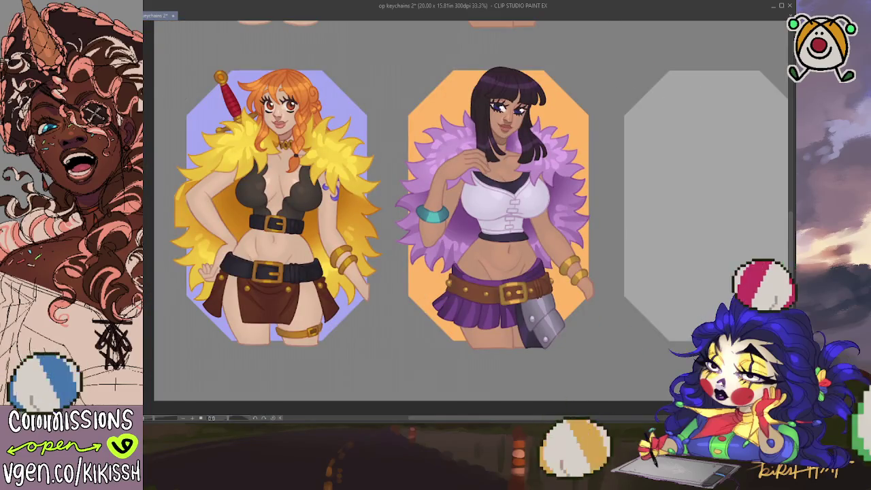
pyautogui.hotkey('ctrl', '+')
pyautogui.moveTo(695, 129); pyautogui.dragTo(679, 150)
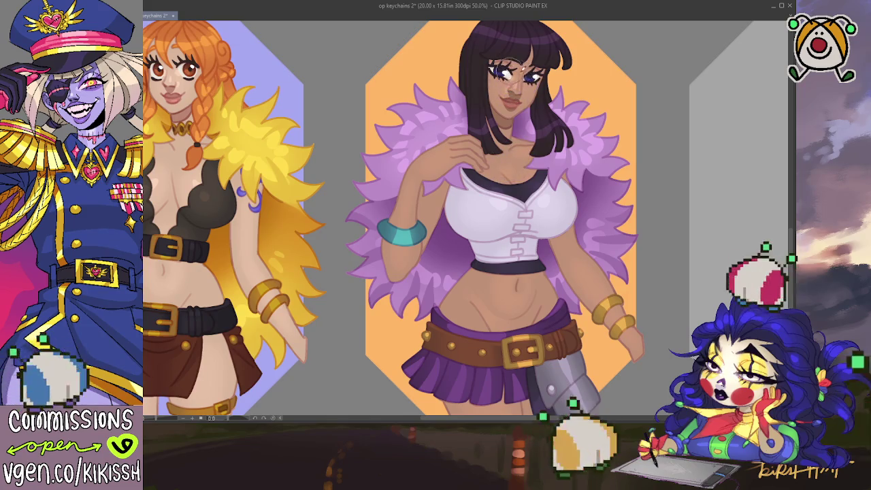
pyautogui.scroll(-2, 569, 169)
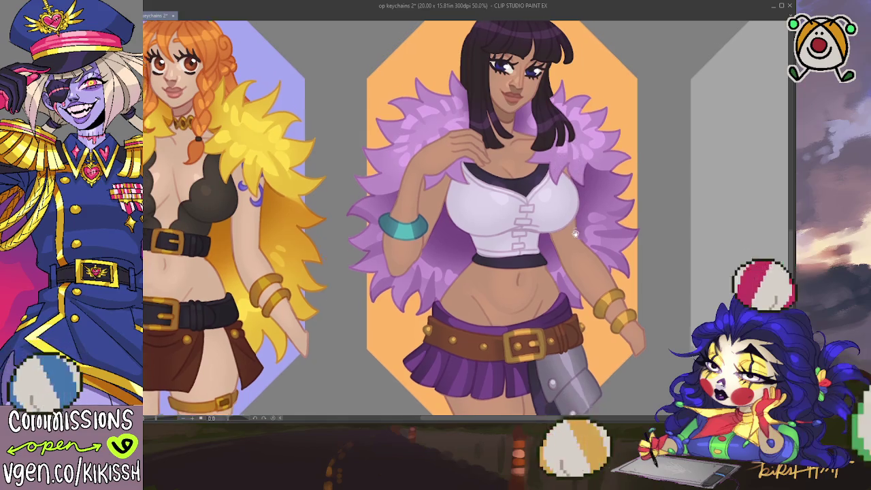